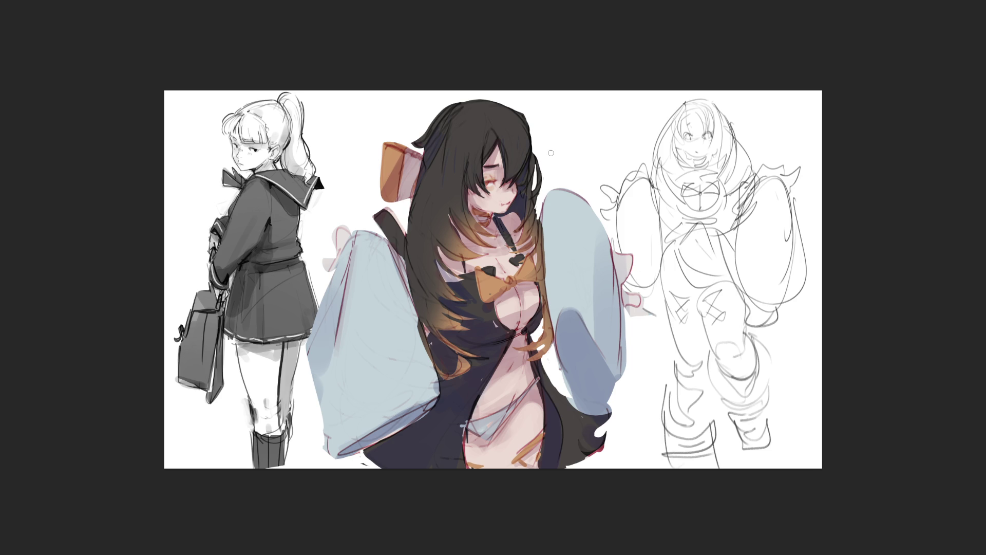
Step: Shade the center girl's pale sleeves and body with a broad dark semi-transparent stroke
mouse_move(616, 149)
mouse_down()
mouse_move(565, 288)
mouse_move(629, 403)
mouse_up()
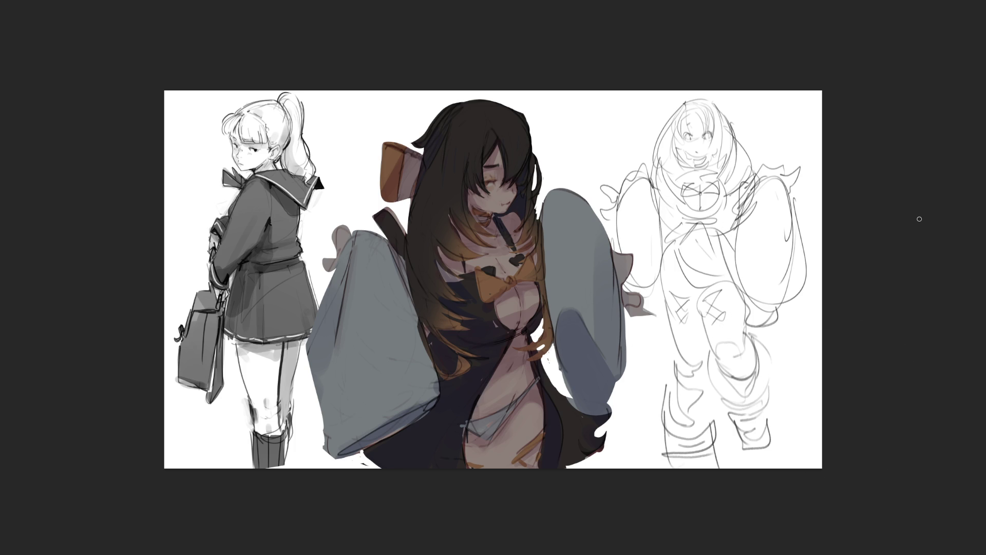
click(467, 85)
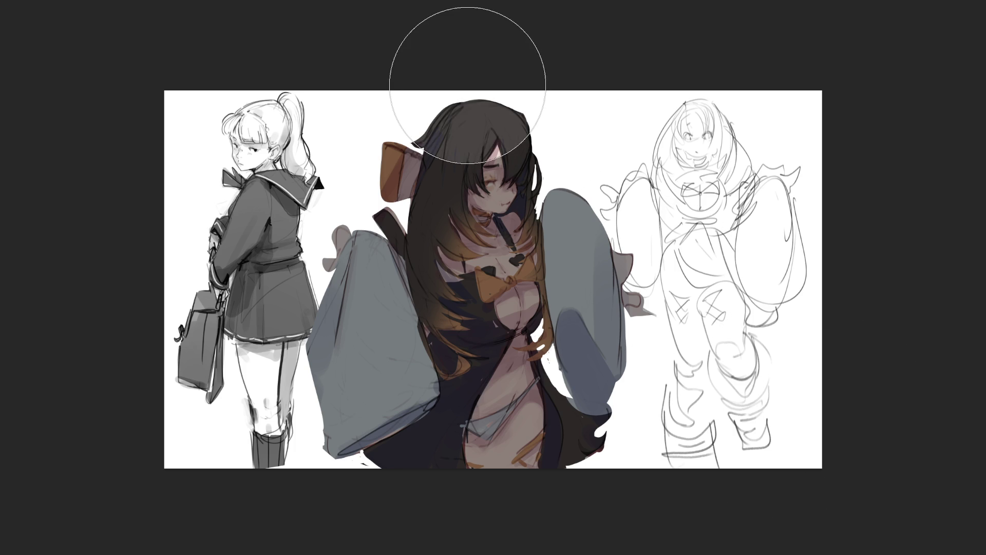
Step: Shrink the brush for detail and brighten the orange bow beside the hair
key(bracketleft)
key(bracketleft)
key(bracketleft)
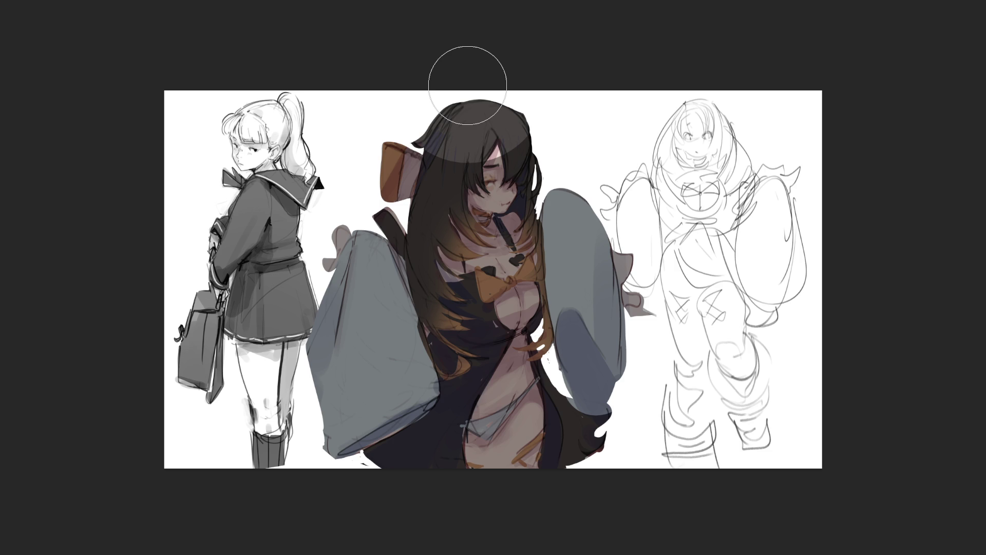
key(bracketleft)
key(bracketleft)
key(bracketleft)
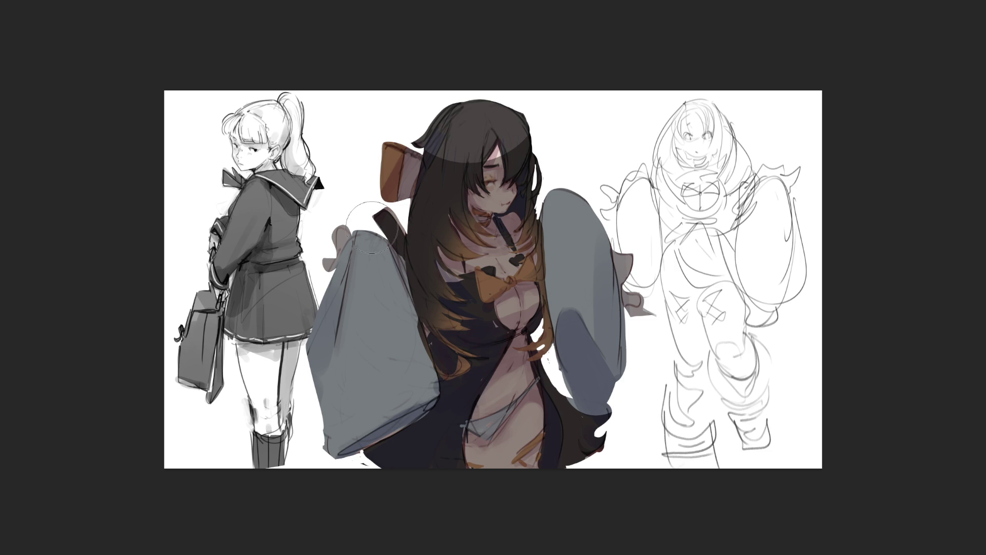
drag(394, 154, 393, 185)
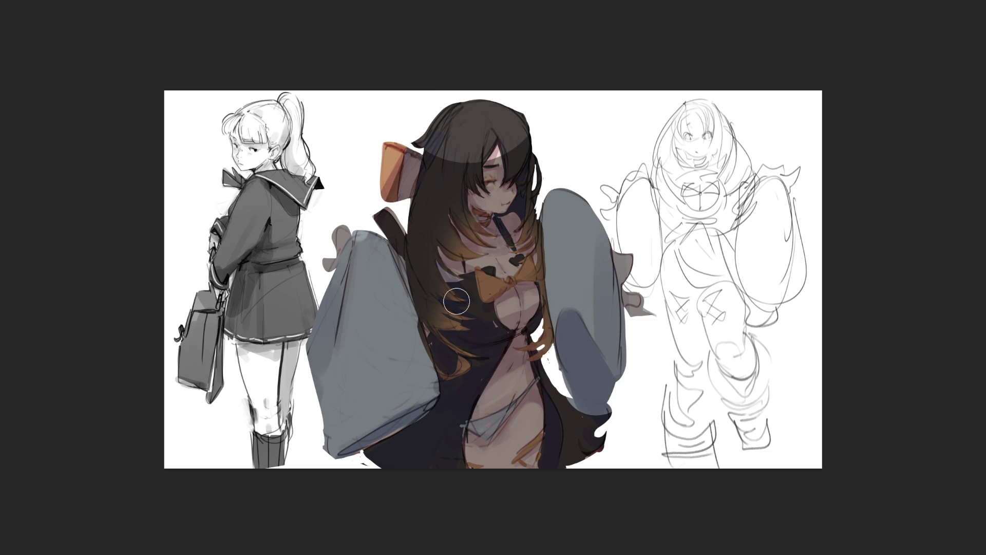
Step: Paint the right sleeve pale blue with darker shading on its right and lower-left
mouse_move(558, 176)
mouse_down()
mouse_move(559, 324)
mouse_move(575, 334)
mouse_up()
mouse_move(575, 198)
mouse_down()
mouse_move(581, 308)
mouse_move(559, 194)
mouse_move(591, 406)
mouse_up()
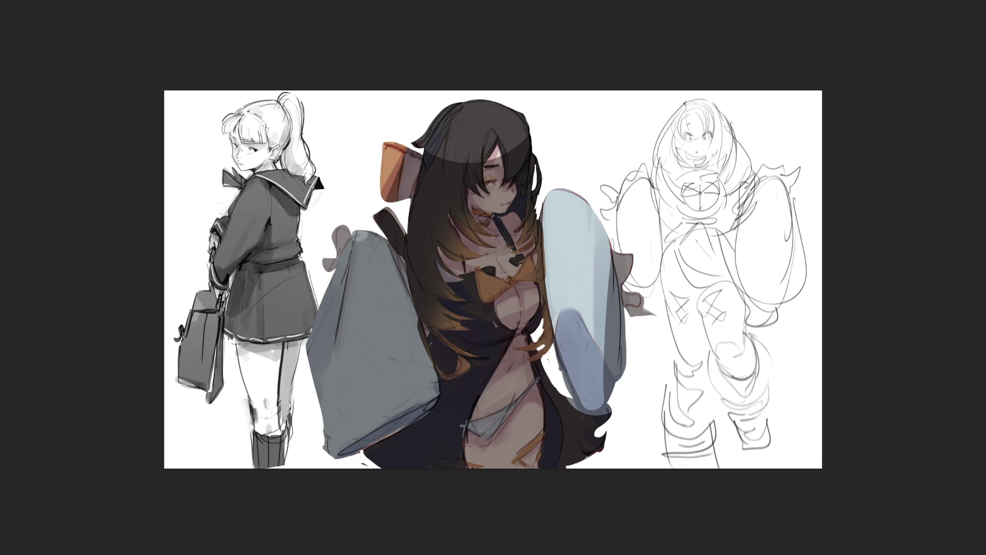
drag(610, 210, 605, 393)
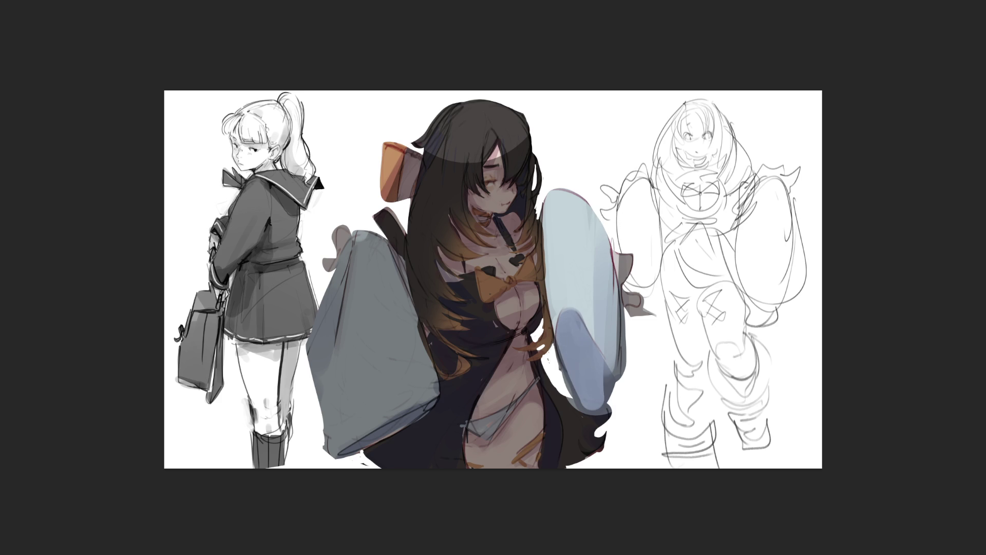
mouse_move(609, 229)
mouse_down()
mouse_move(605, 406)
mouse_move(563, 324)
mouse_up()
mouse_move(560, 401)
mouse_down()
mouse_move(571, 322)
mouse_move(602, 391)
mouse_up()
drag(574, 324, 565, 378)
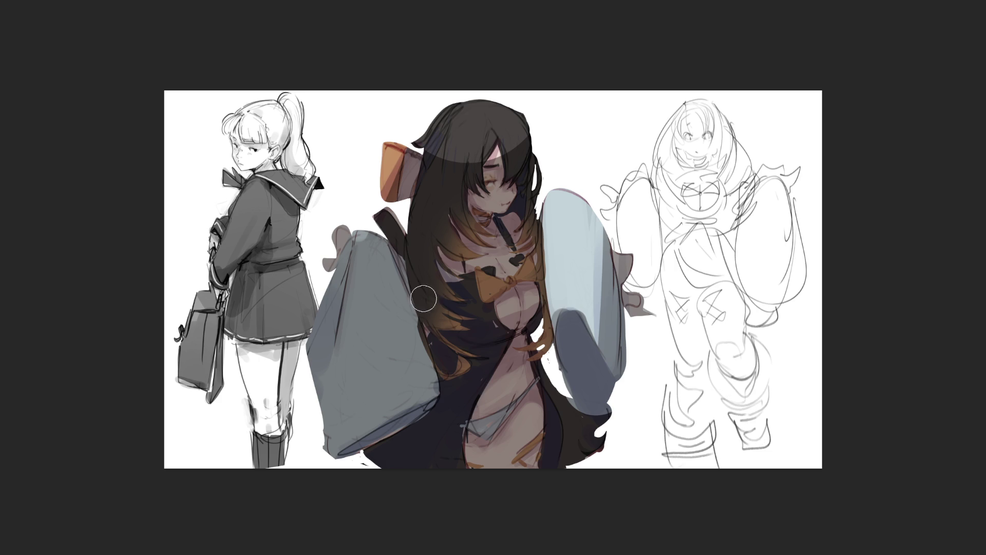
Step: Paint and blend light highlights down the left sleeve to its hem
mouse_move(367, 239)
mouse_down()
mouse_move(354, 381)
mouse_move(406, 380)
mouse_move(362, 401)
mouse_up()
drag(362, 263, 354, 431)
mouse_move(383, 303)
mouse_down()
mouse_move(392, 398)
mouse_move(375, 408)
mouse_move(396, 413)
mouse_move(368, 422)
mouse_move(405, 426)
mouse_up()
mouse_move(375, 242)
mouse_down()
mouse_move(431, 405)
mouse_move(421, 382)
mouse_move(370, 410)
mouse_move(355, 441)
mouse_move(329, 334)
mouse_up()
drag(316, 411, 350, 449)
mouse_move(359, 398)
mouse_down()
mouse_move(354, 429)
mouse_move(390, 433)
mouse_move(441, 364)
mouse_move(423, 388)
mouse_up()
mouse_move(377, 254)
mouse_down()
mouse_move(422, 389)
mouse_move(376, 401)
mouse_up()
drag(329, 360, 332, 452)
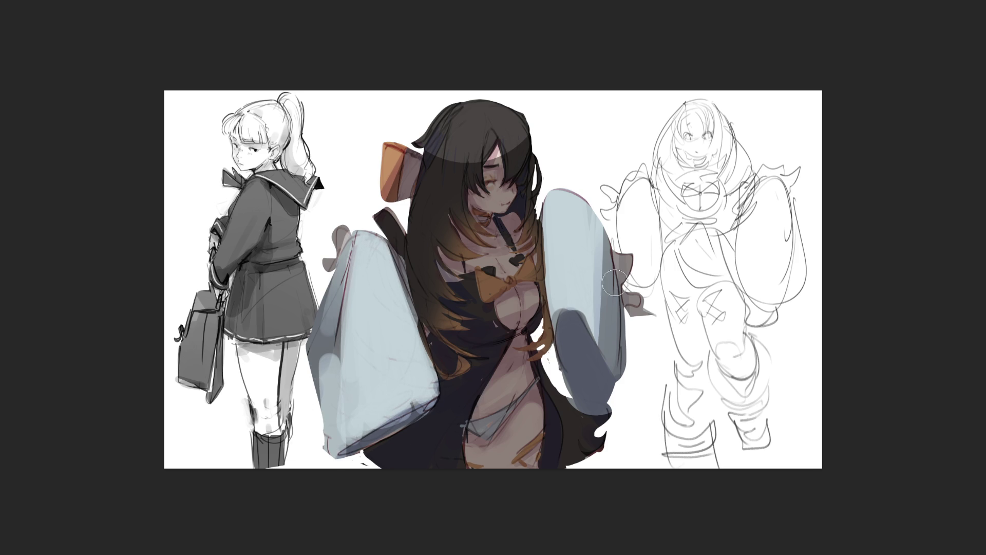
Step: Shade the left sleeve's outer edge and bottom hem darker
drag(315, 334, 321, 455)
drag(331, 354, 326, 460)
mouse_move(337, 403)
mouse_down()
mouse_move(336, 457)
mouse_move(452, 399)
mouse_up()
drag(355, 437, 411, 411)
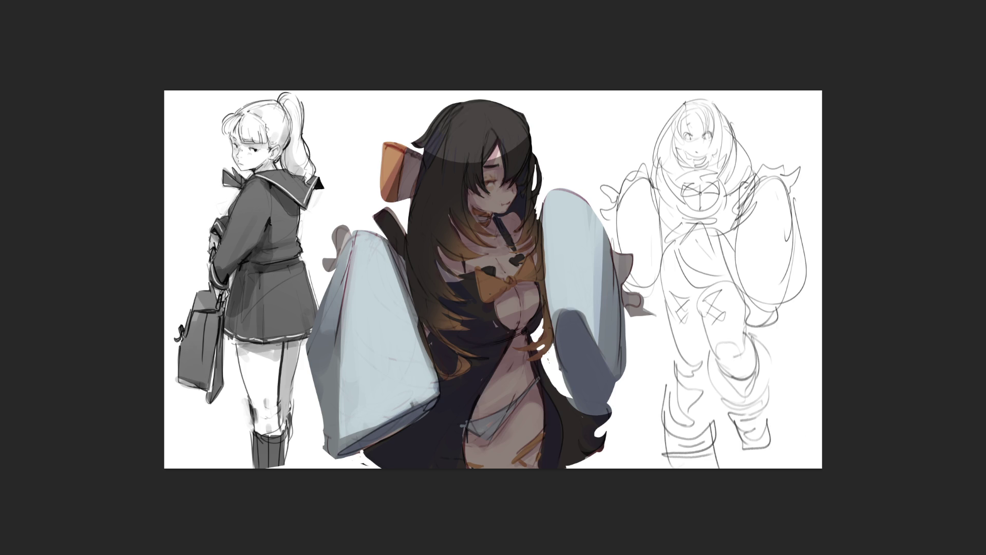
Step: Dab a white eye highlight, lighten the chest skin, and add dark hair strands beside the face
click(509, 194)
mouse_move(518, 187)
mouse_down()
mouse_move(503, 201)
mouse_move(491, 192)
mouse_up()
key(ctrl+z)
mouse_move(480, 270)
mouse_down()
mouse_move(501, 280)
mouse_move(481, 271)
mouse_move(529, 272)
mouse_up()
drag(486, 161, 470, 196)
drag(434, 125, 427, 151)
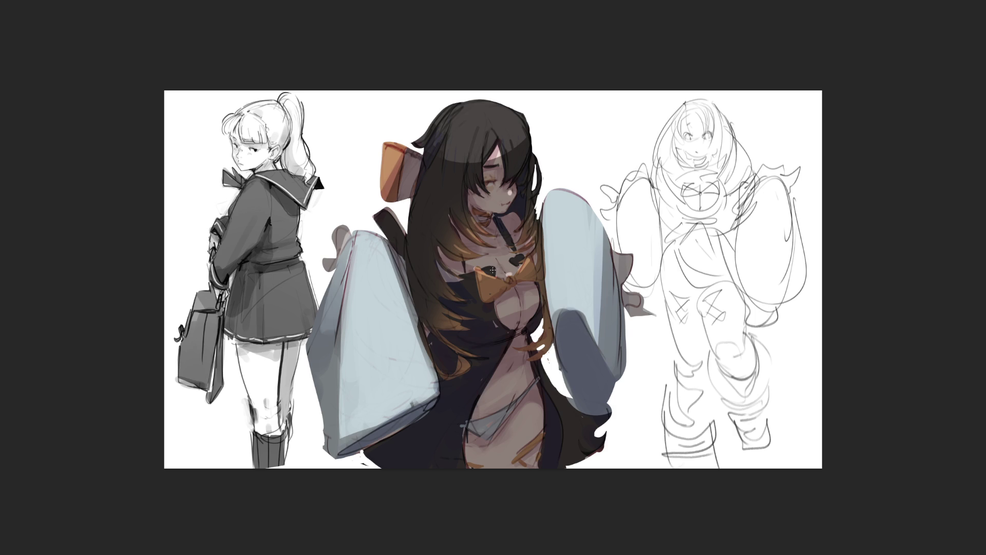
Step: Paint white highlights on the chest and bow knot, then shade the chest around the bow
mouse_move(505, 264)
mouse_down()
mouse_move(518, 260)
mouse_move(499, 271)
mouse_move(494, 263)
mouse_move(513, 270)
mouse_move(491, 262)
mouse_up()
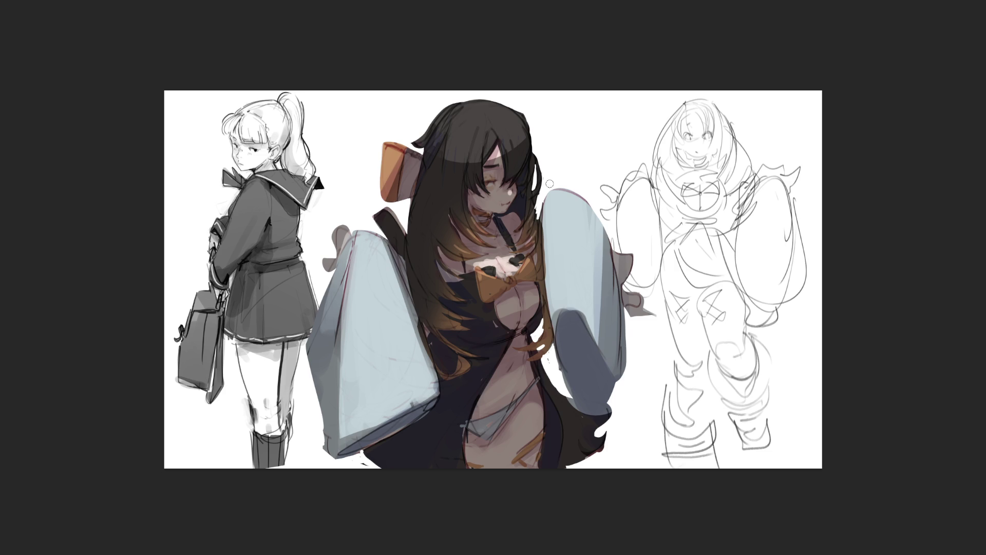
drag(494, 279, 516, 273)
drag(468, 264, 534, 248)
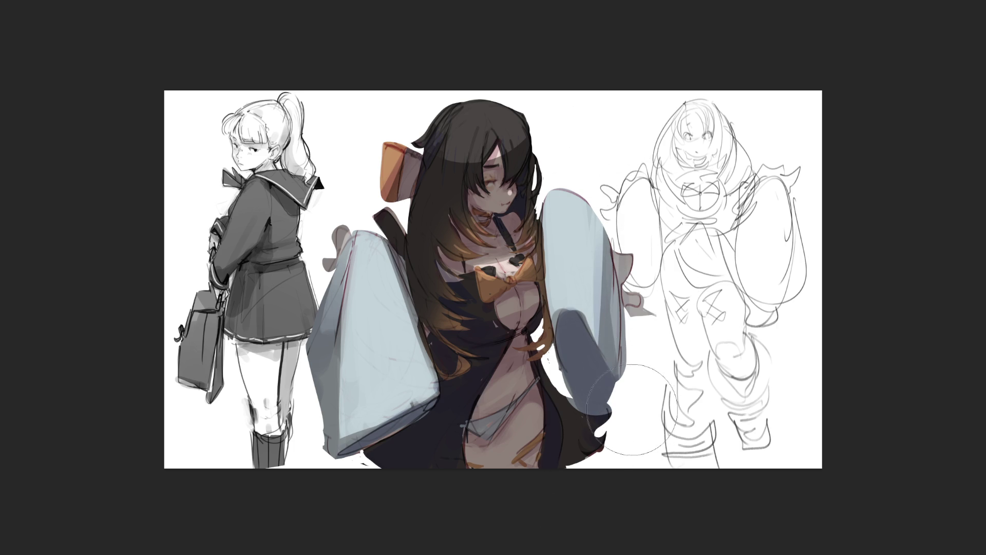
Step: Touch up the right sleeve edge and darken the hair, undoing trial hair and sleeve strokes
drag(631, 407, 617, 262)
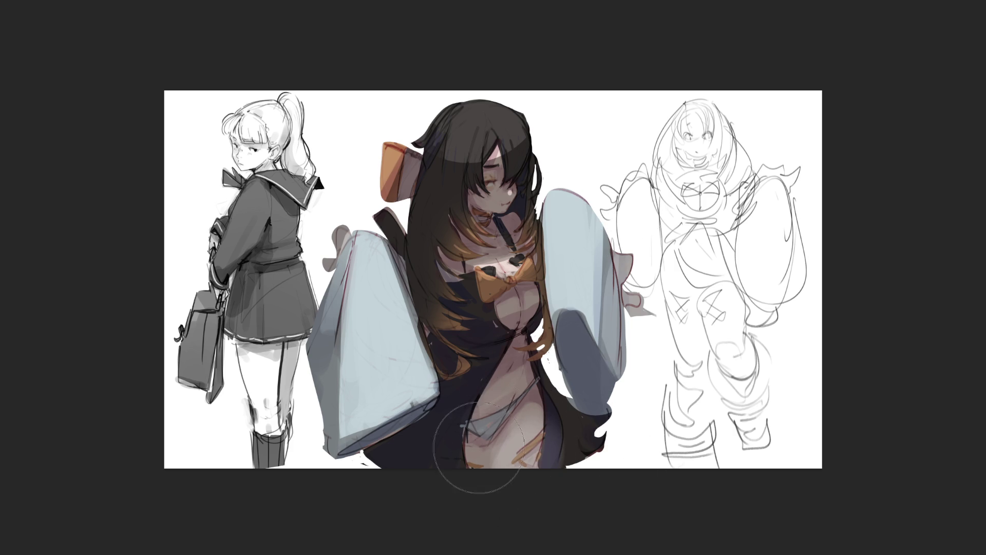
drag(462, 401, 458, 353)
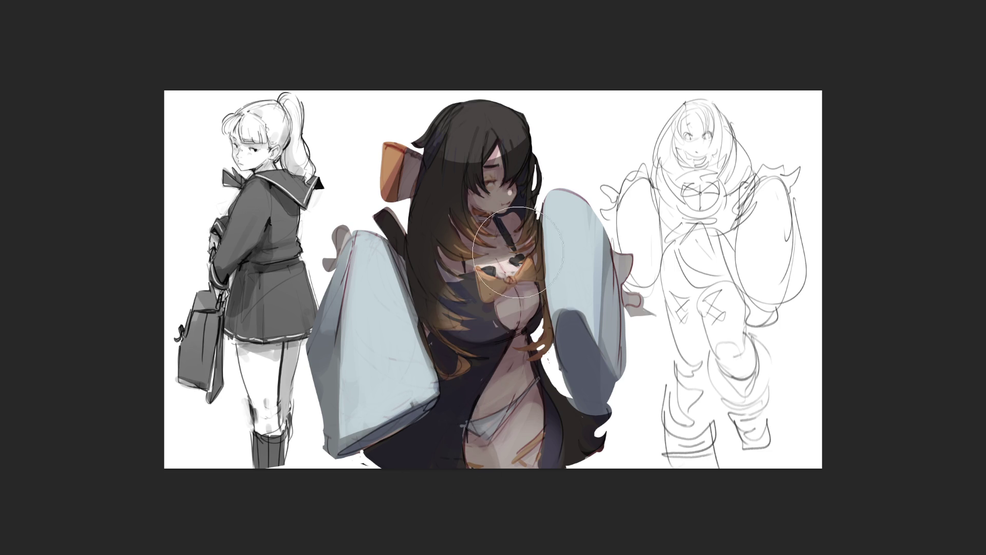
drag(466, 299, 512, 291)
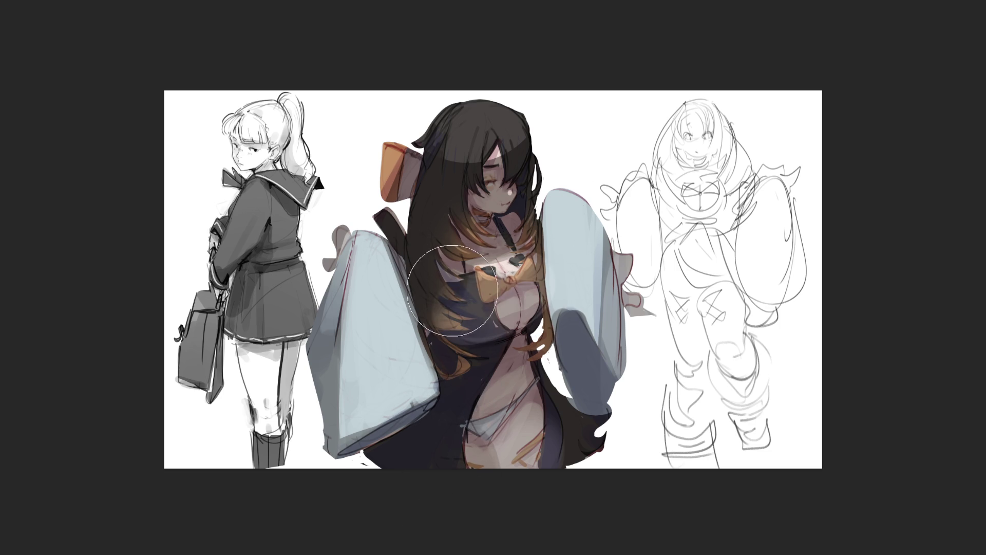
key(ctrl+z)
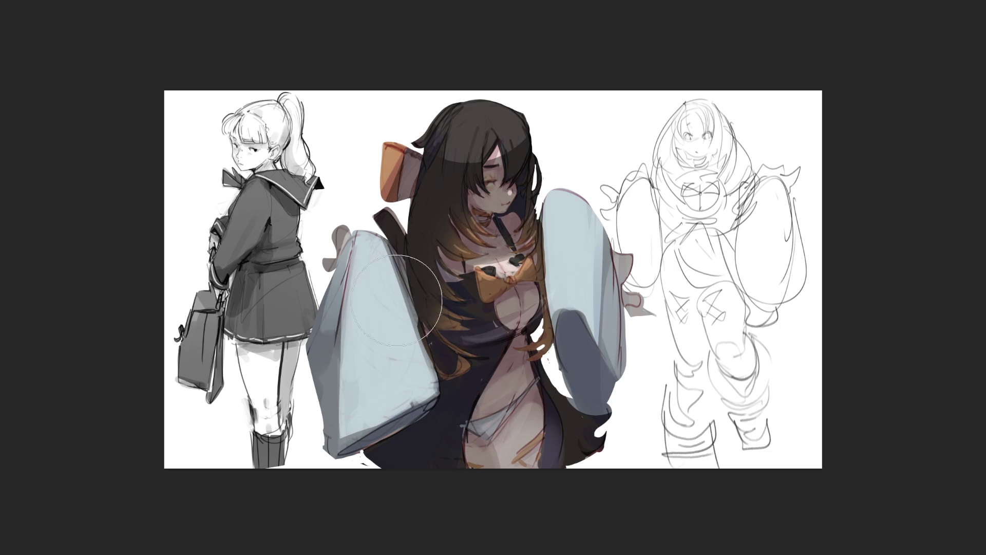
mouse_move(333, 399)
mouse_down()
mouse_move(329, 390)
mouse_move(339, 411)
mouse_move(318, 380)
mouse_up()
key(ctrl+z)
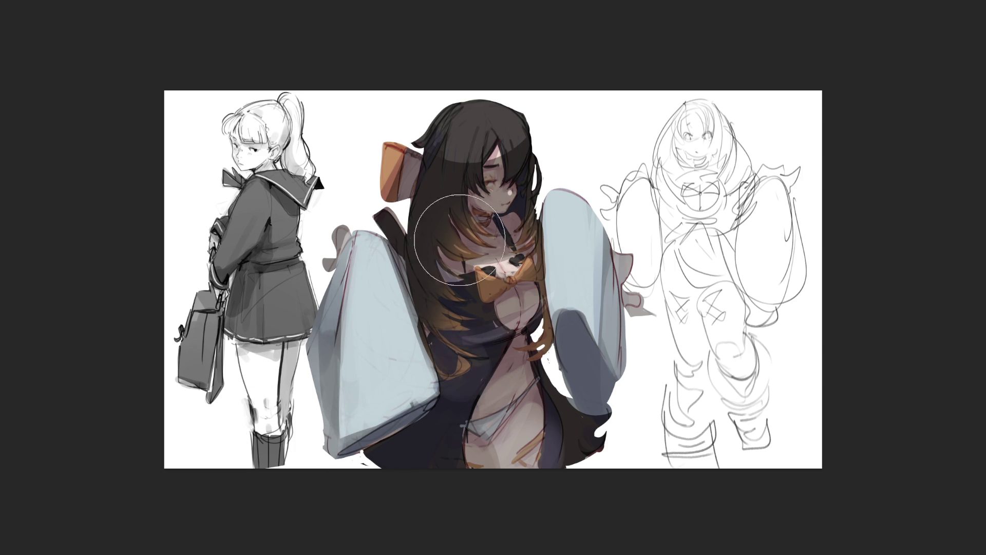
Step: Blend the dark hair strands, comparing with undo and redo, then stamp a grey circle behind her
drag(452, 211, 434, 216)
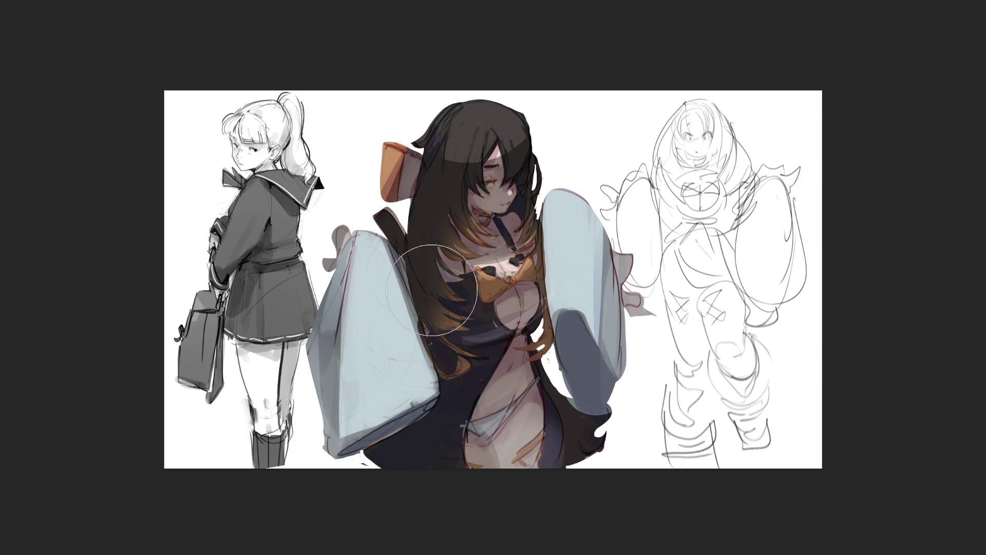
key(ctrl+z)
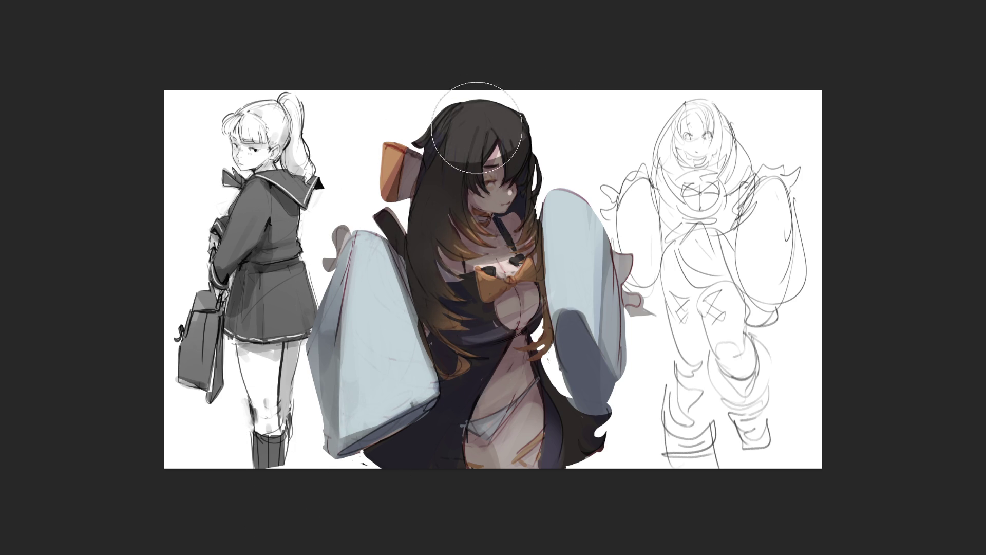
key(ctrl+z)
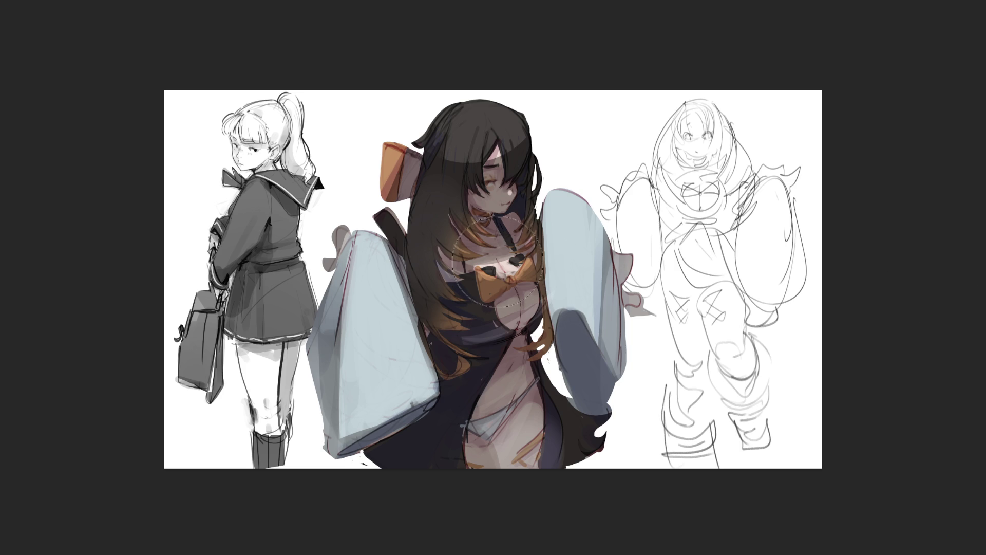
click(465, 278)
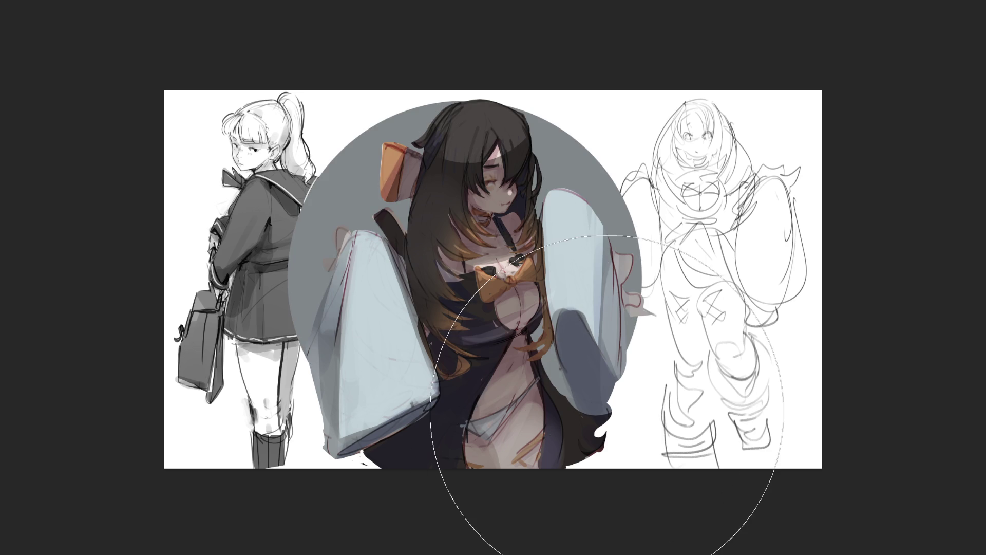
Step: Reposition the large grey backdrop circle behind the central girl, then wash a pale blue tint over her
key(ctrl+z)
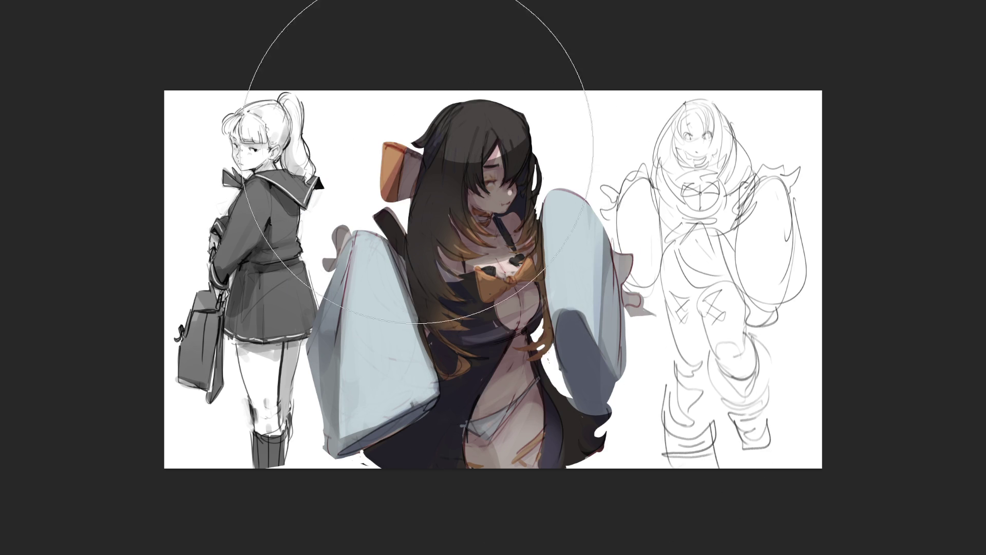
click(484, 209)
key(ctrl+z)
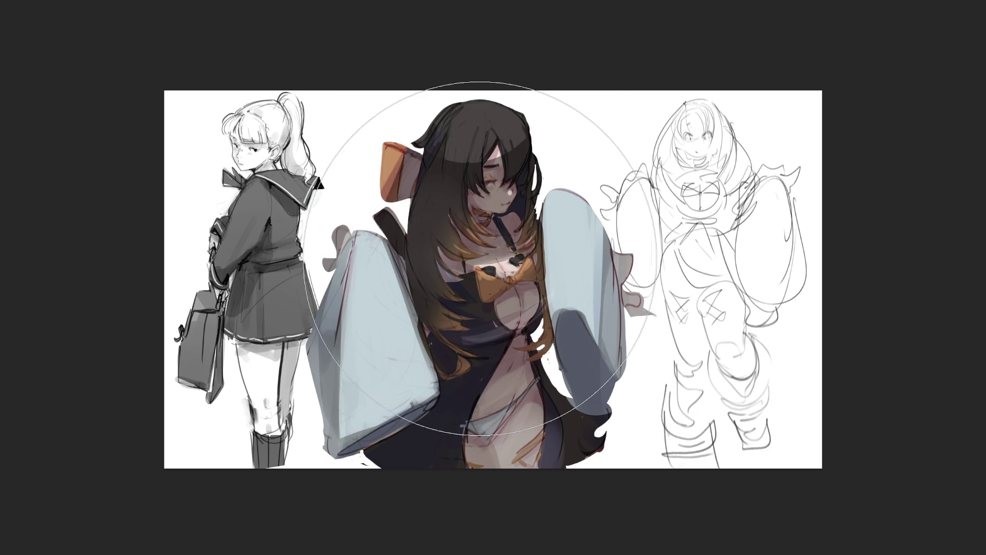
click(481, 257)
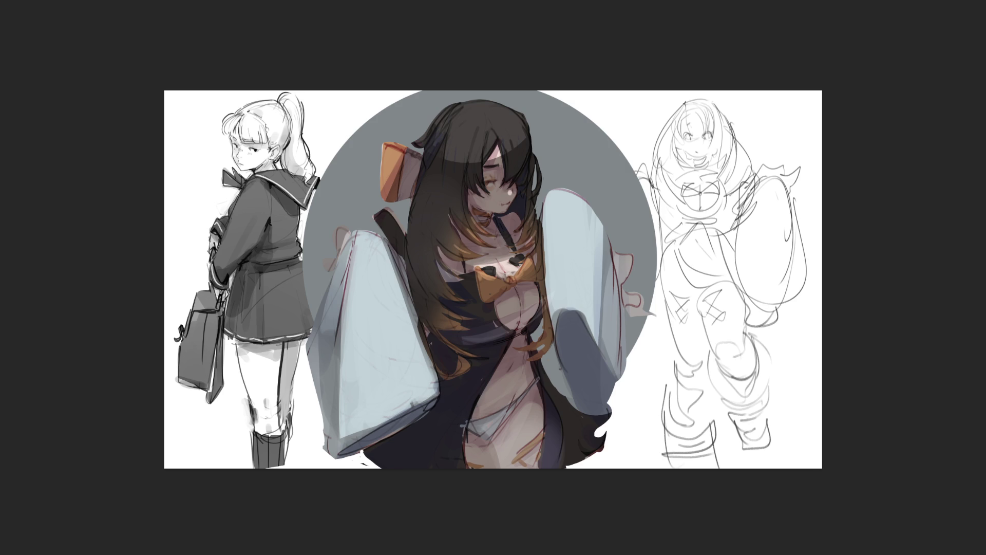
mouse_move(496, 177)
mouse_down()
mouse_move(661, 287)
mouse_move(711, 220)
mouse_up()
Step: Discard the blue tints and paint a warm brown over the top of the hair
key(ctrl+z)
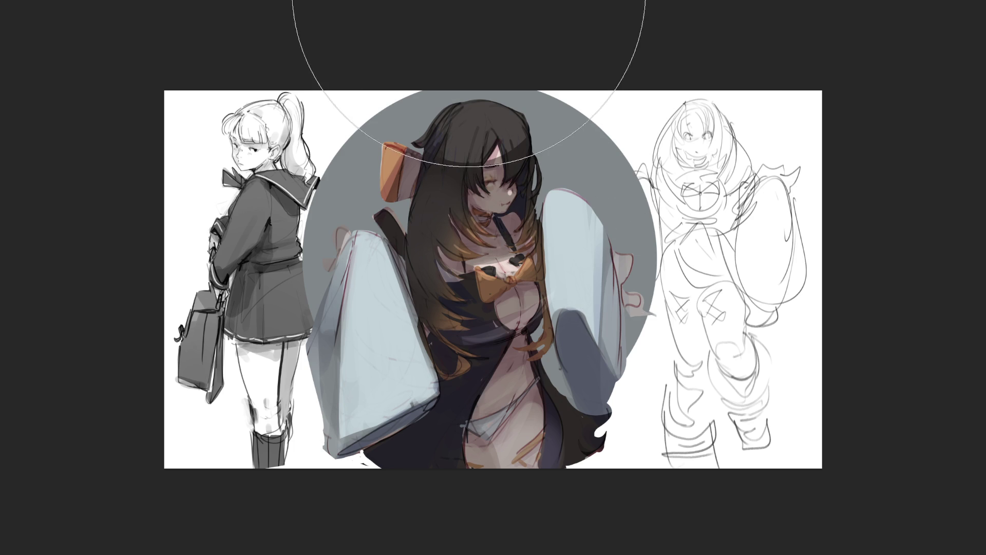
drag(434, 0, 485, 0)
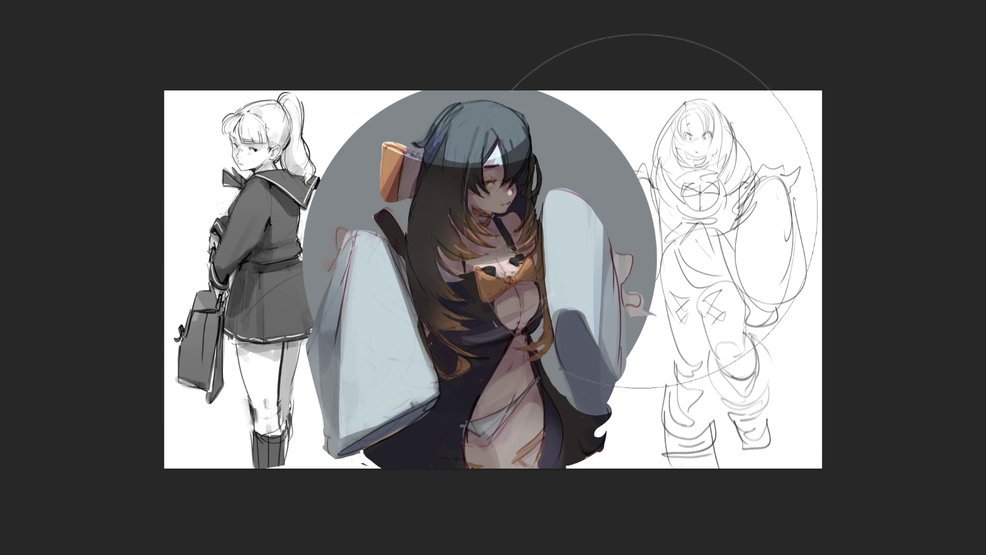
key(ctrl+z)
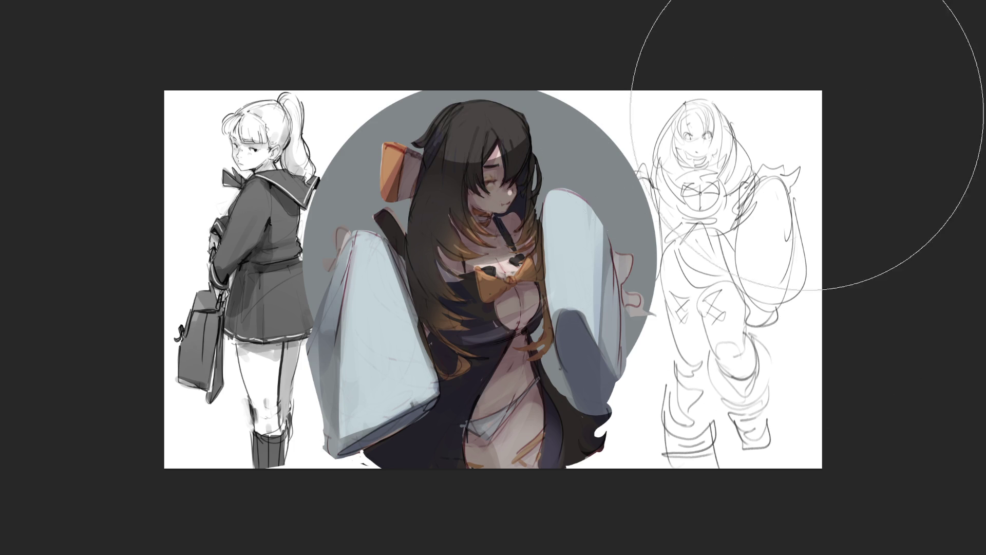
mouse_move(513, 52)
mouse_down()
mouse_move(475, 77)
mouse_move(648, 188)
mouse_up()
key(ctrl+z)
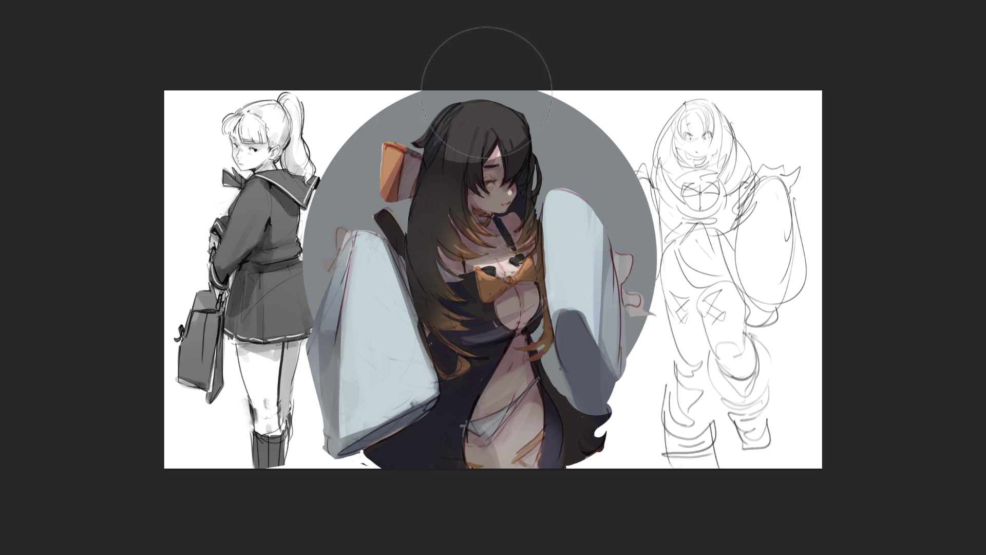
key(ctrl+shift+z)
key(ctrl+shift+z)
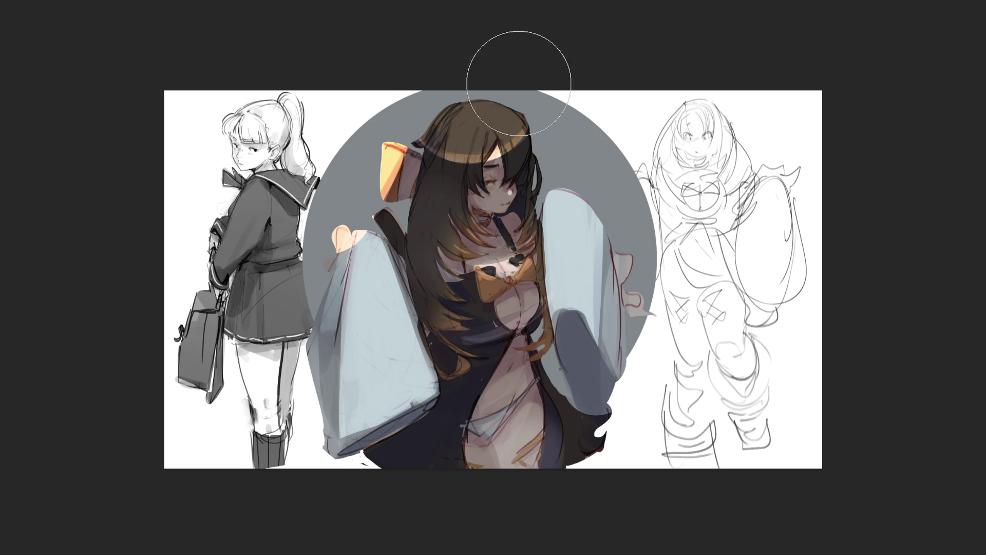
Step: Deepen the bow's orange, retouch the left sleeve edge, and add a fine light chest highlight
drag(393, 149, 395, 185)
mouse_move(345, 229)
mouse_down()
mouse_move(340, 251)
mouse_move(358, 308)
mouse_up()
key(bracketleft)
key(bracketleft)
key(bracketleft)
key(bracketleft)
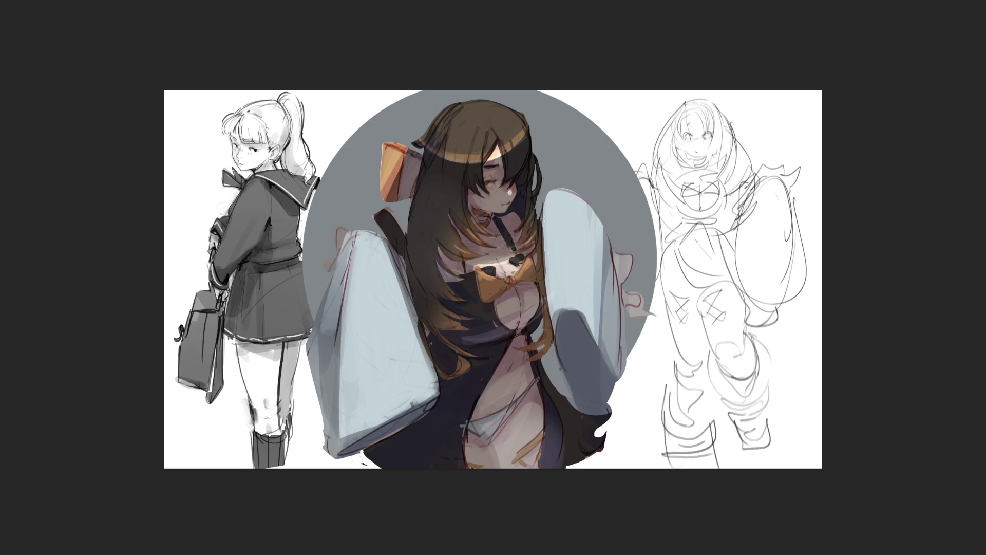
mouse_move(478, 267)
mouse_down()
mouse_move(509, 259)
mouse_move(488, 271)
mouse_up()
key(bracketright)
key(bracketright)
key(bracketright)
Step: Wash soft dark shading over the figure, darken the left sleeve edge, and repaint it light blue
mouse_move(543, 193)
mouse_down()
mouse_move(452, 170)
mouse_move(411, 334)
mouse_move(360, 437)
mouse_up()
drag(321, 400, 311, 336)
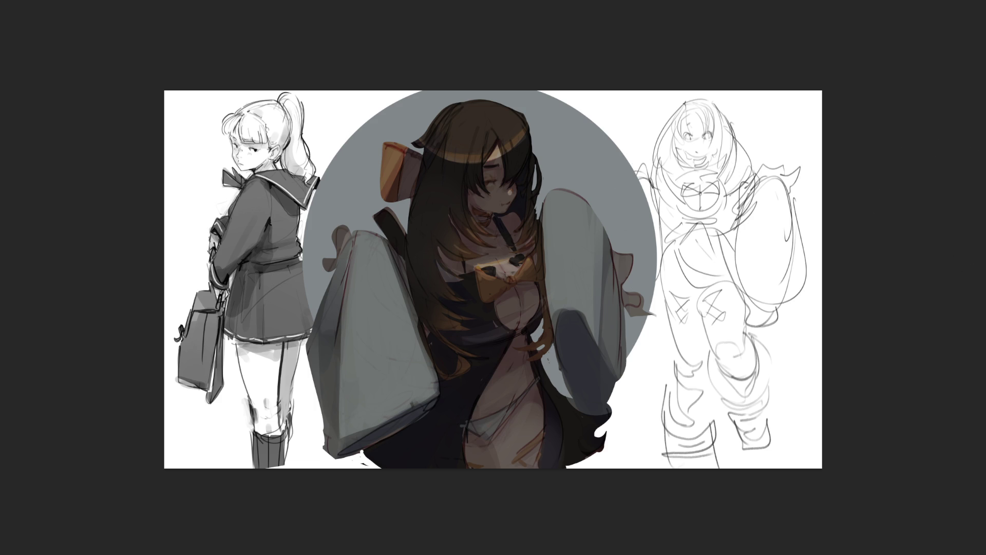
key(ctrl+minus)
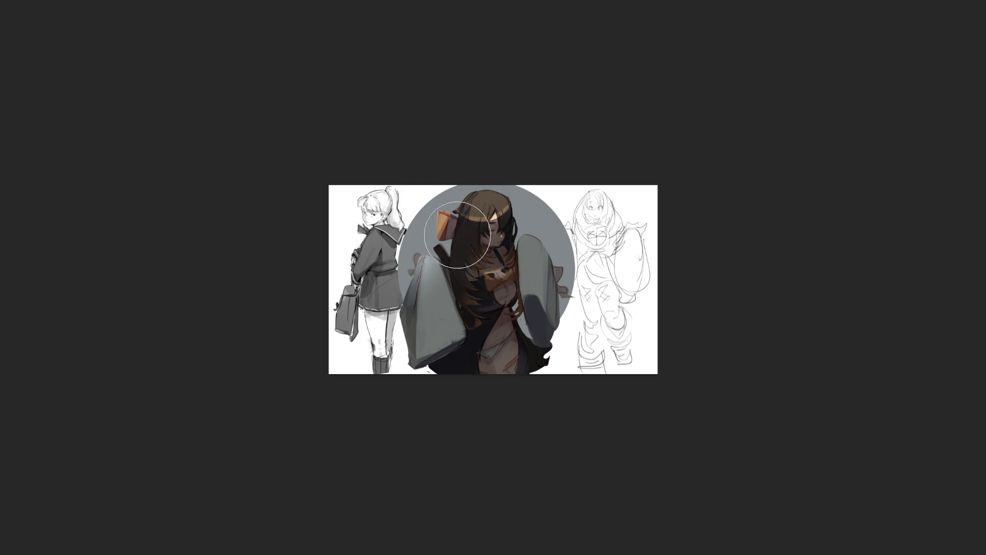
drag(426, 277, 440, 363)
Step: Touch up the right sleeve, torso, lower dress and hair, then shrink the brush to a tiny tip
mouse_move(536, 308)
mouse_down()
mouse_move(524, 260)
mouse_move(484, 279)
mouse_move(547, 297)
mouse_up()
drag(475, 313, 490, 324)
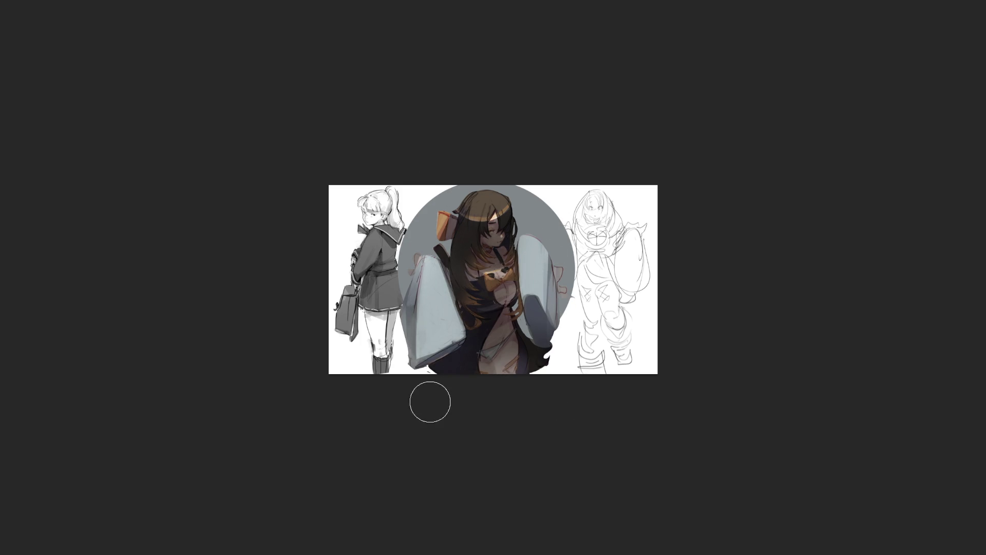
mouse_move(548, 352)
mouse_down()
mouse_move(545, 362)
mouse_move(500, 325)
mouse_up()
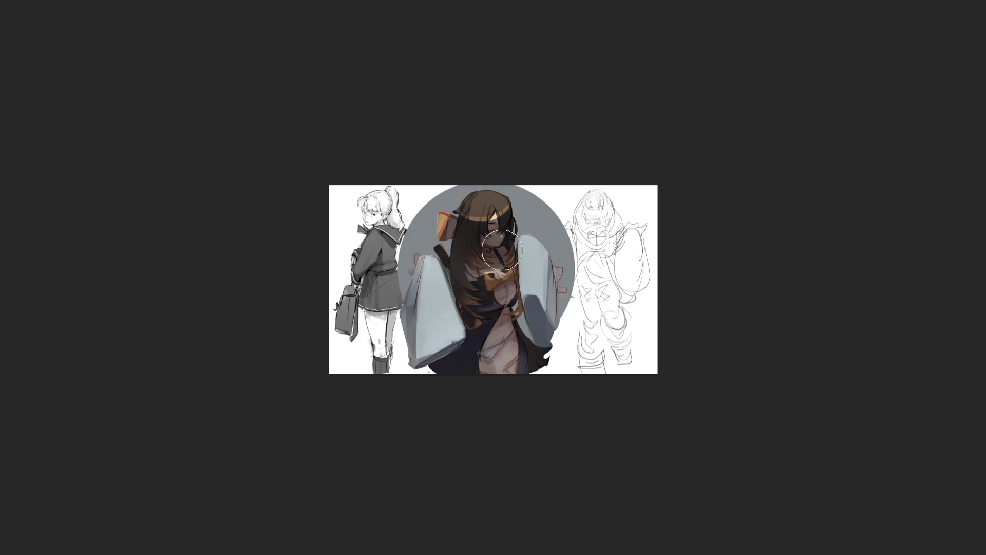
drag(501, 231, 478, 275)
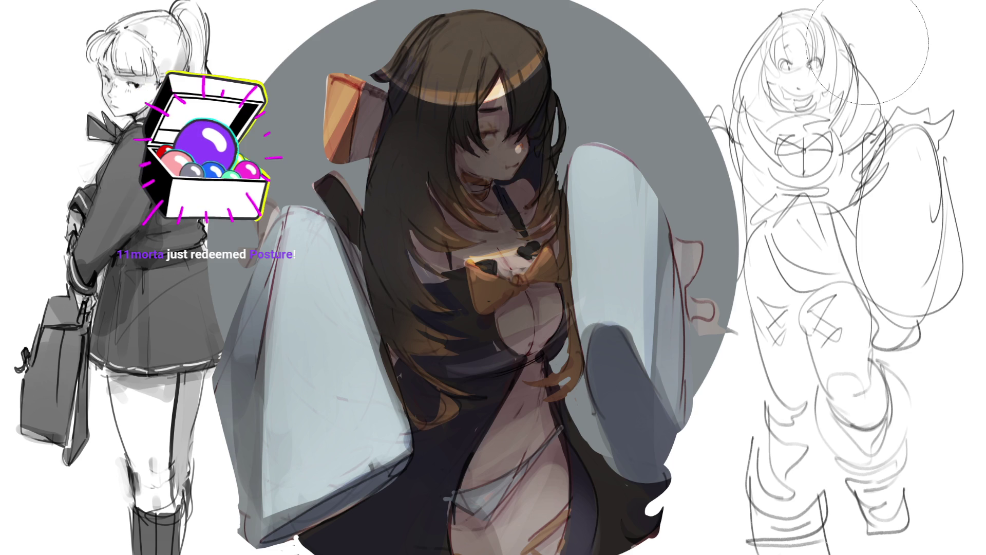
key(bracketright)
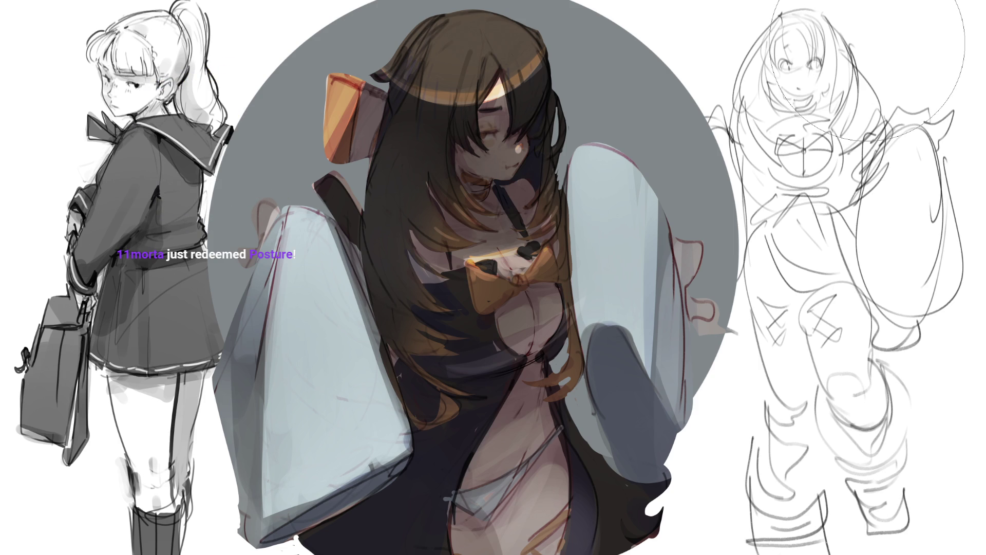
key(bracketleft)
key(bracketleft)
key(bracketleft)
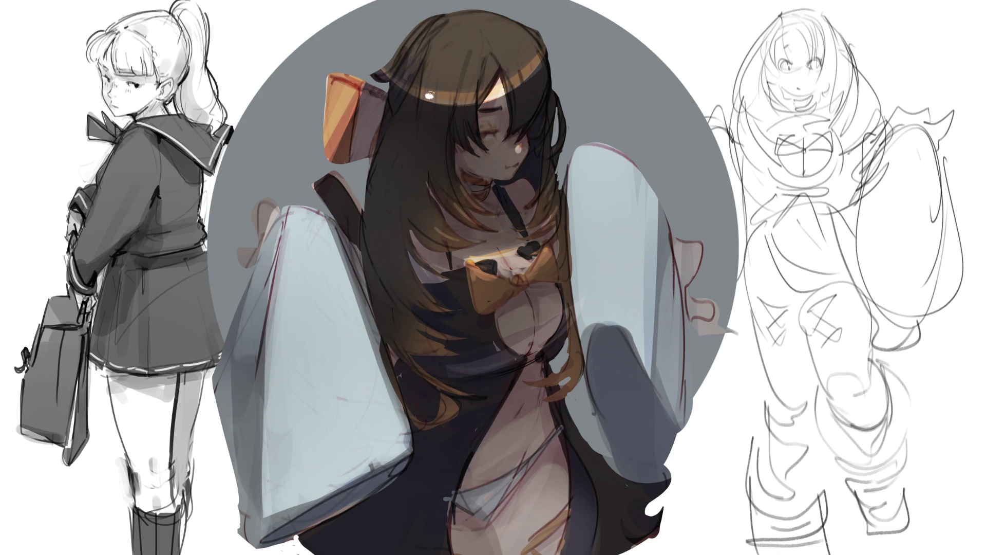
click(441, 100)
click(453, 100)
click(517, 81)
key(bracketright)
key(bracketright)
key(bracketright)
drag(582, 21, 391, 95)
mouse_move(431, 96)
mouse_down()
mouse_move(475, 96)
mouse_move(539, 66)
mouse_up()
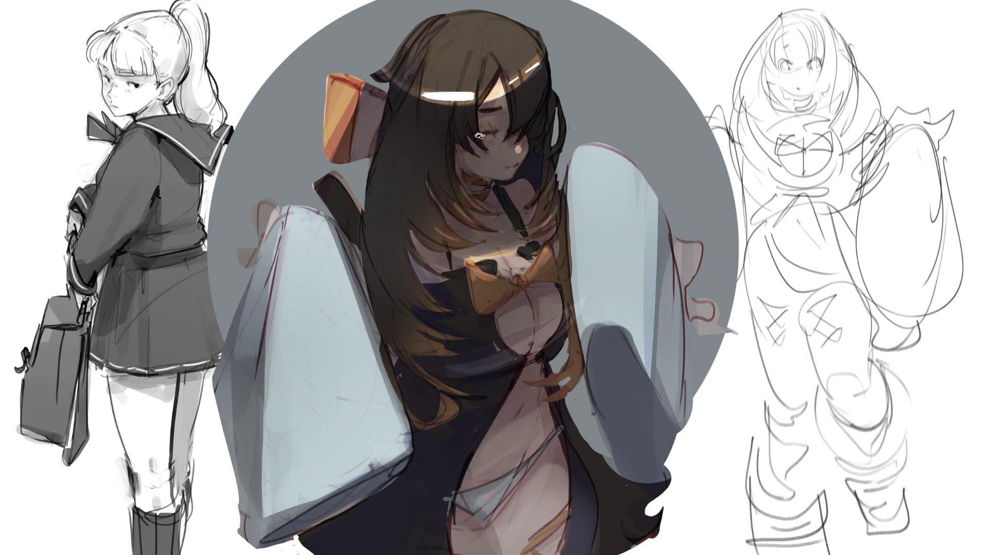
mouse_move(453, 97)
mouse_down()
mouse_move(425, 97)
mouse_move(473, 95)
mouse_up()
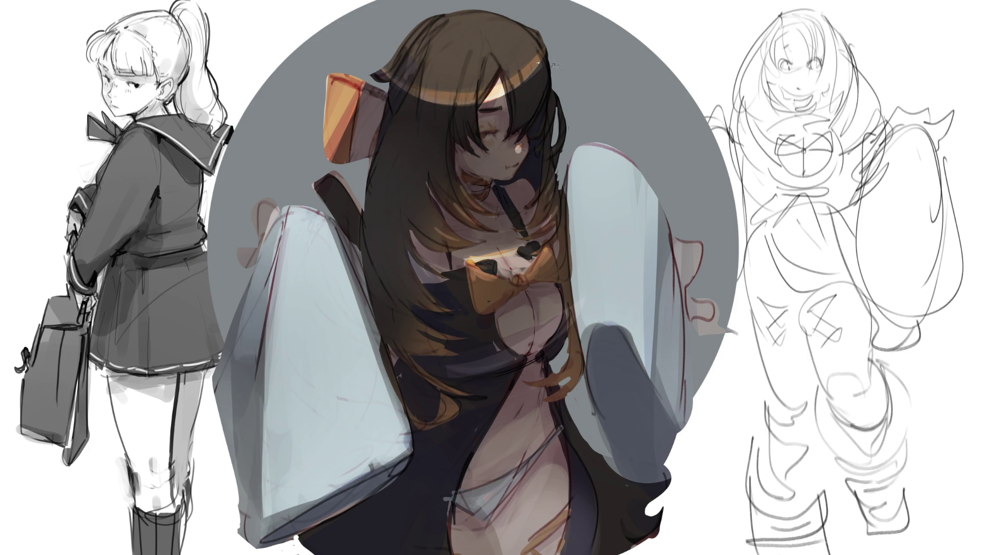
mouse_move(428, 61)
mouse_down()
mouse_move(461, 68)
mouse_move(544, 55)
mouse_move(481, 85)
mouse_up()
mouse_move(551, 49)
mouse_down()
mouse_move(480, 83)
mouse_move(533, 39)
mouse_up()
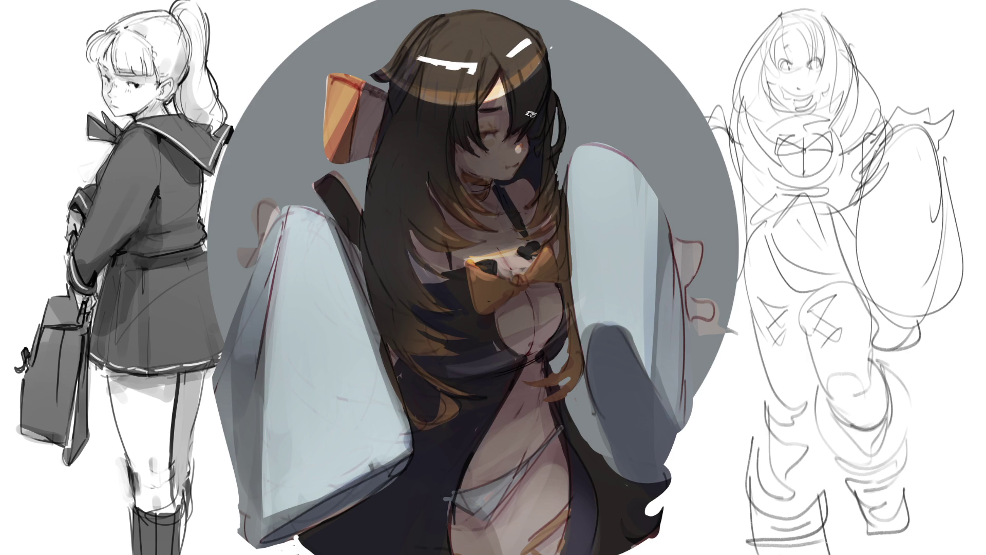
drag(512, 53, 532, 42)
drag(419, 67, 475, 70)
key(ctrl+z)
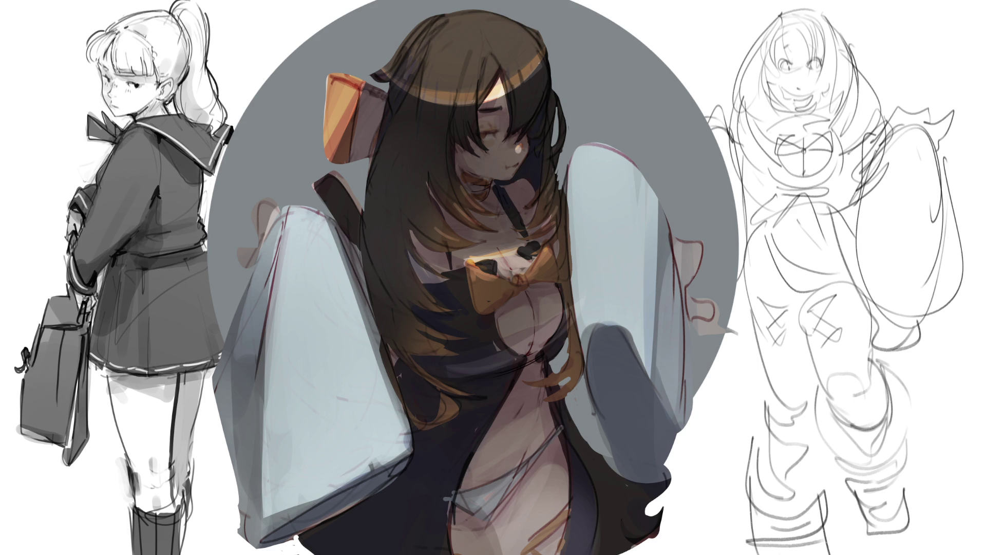
mouse_move(586, 149)
mouse_down()
mouse_move(580, 257)
mouse_move(609, 318)
mouse_move(648, 336)
mouse_move(647, 210)
mouse_move(626, 173)
mouse_move(585, 168)
mouse_move(652, 200)
mouse_move(601, 277)
mouse_move(630, 172)
mouse_move(633, 310)
mouse_move(587, 218)
mouse_move(586, 283)
mouse_move(580, 191)
mouse_move(571, 326)
mouse_up()
Step: Trim the right sleeve's cyan with grey along its lower, right and top edges
mouse_move(568, 272)
mouse_down()
mouse_move(575, 355)
mouse_move(614, 332)
mouse_move(627, 362)
mouse_move(620, 311)
mouse_up()
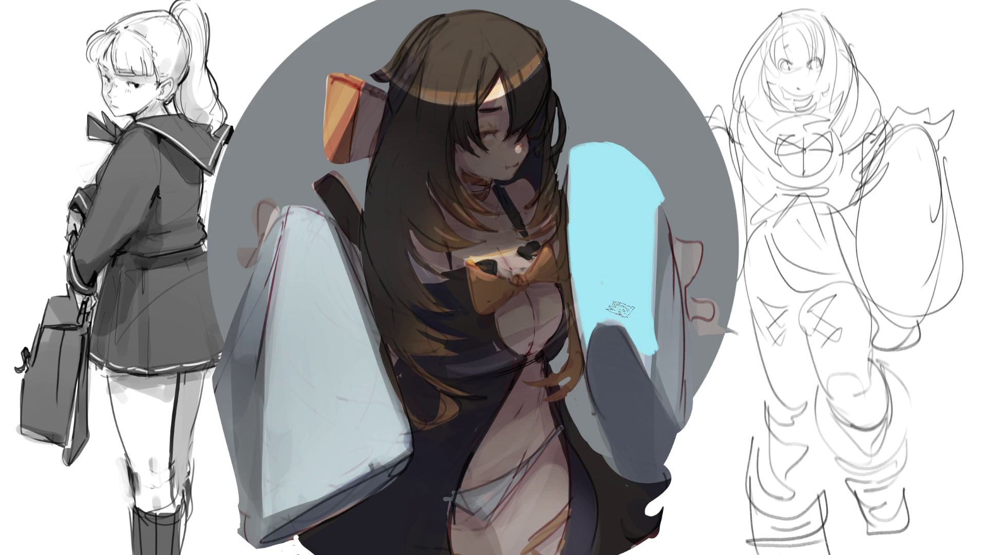
drag(667, 189, 647, 354)
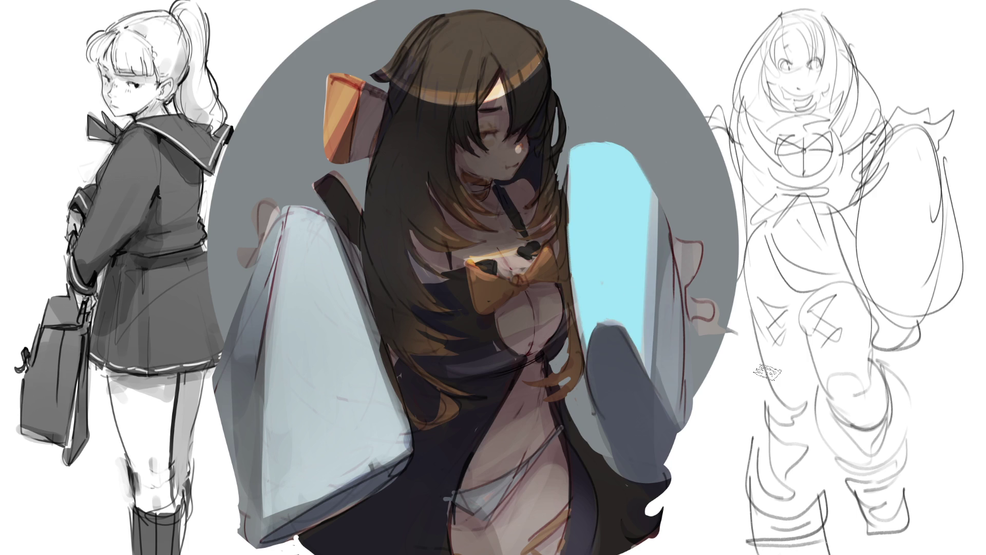
drag(573, 146, 616, 144)
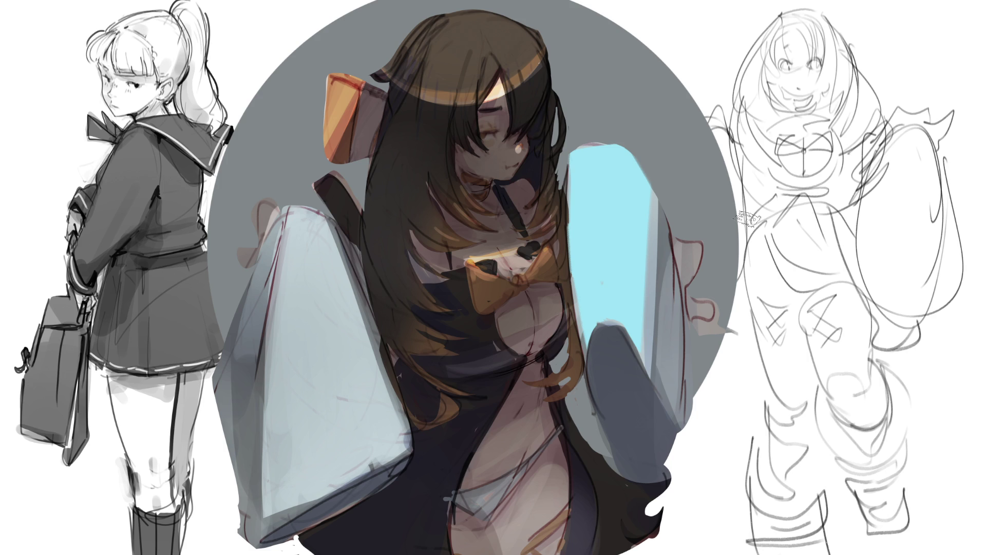
Step: Fill the left sleeve's inner area with cyan, then tone both sleeves to pale blue-grey
mouse_move(296, 213)
mouse_down()
mouse_move(285, 452)
mouse_move(333, 477)
mouse_move(393, 438)
mouse_move(314, 241)
mouse_move(359, 354)
mouse_move(296, 486)
mouse_up()
mouse_move(313, 339)
mouse_down()
mouse_move(321, 462)
mouse_move(331, 441)
mouse_move(369, 447)
mouse_up()
mouse_move(290, 213)
mouse_down()
mouse_move(273, 428)
mouse_move(279, 406)
mouse_up()
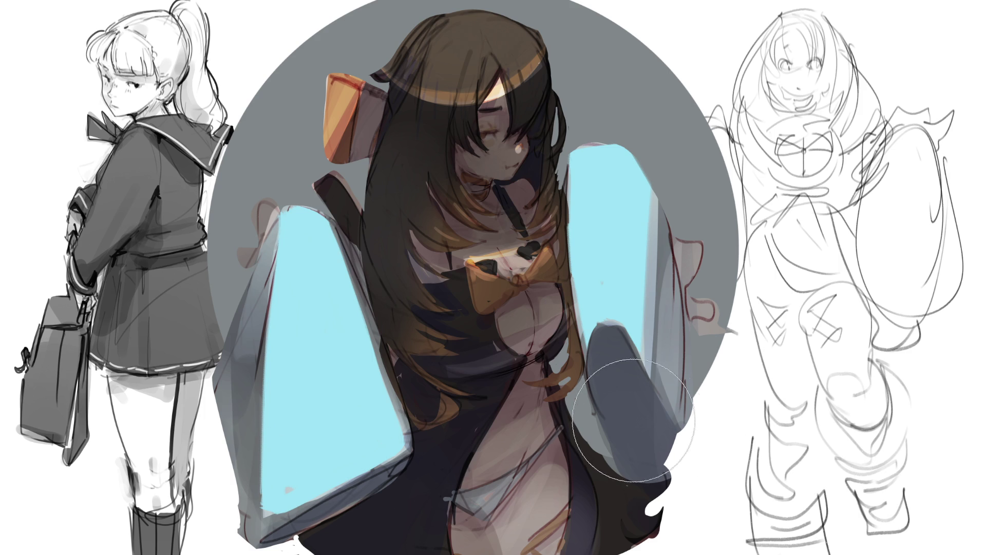
key(5)
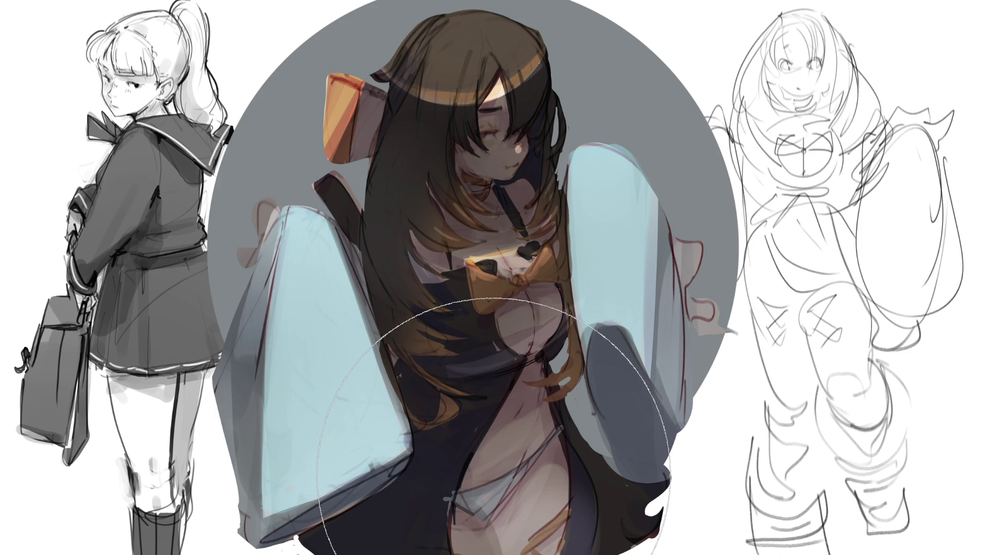
Step: Keep the sleeves pale and cover the near-black sleeve opening and lower band with grey-blue
key(5)
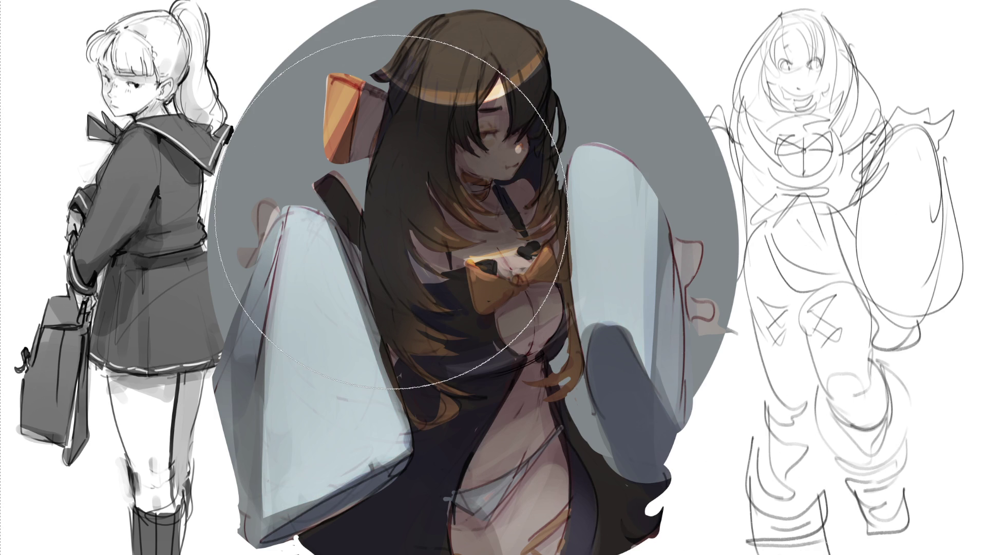
mouse_move(606, 339)
mouse_down()
mouse_move(642, 436)
mouse_move(660, 414)
mouse_move(594, 345)
mouse_move(643, 436)
mouse_move(599, 346)
mouse_move(672, 337)
mouse_up()
key(ctrl+z)
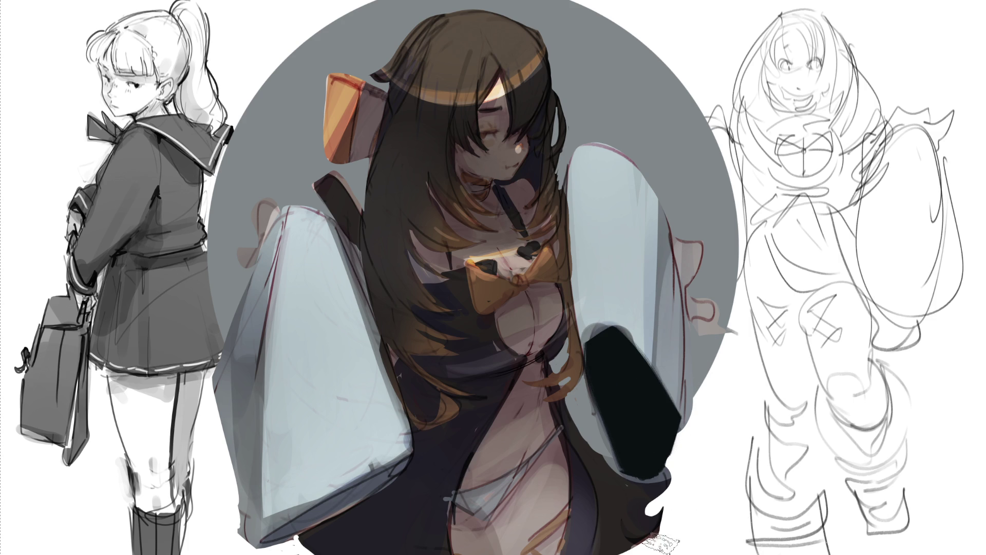
drag(375, 478, 406, 463)
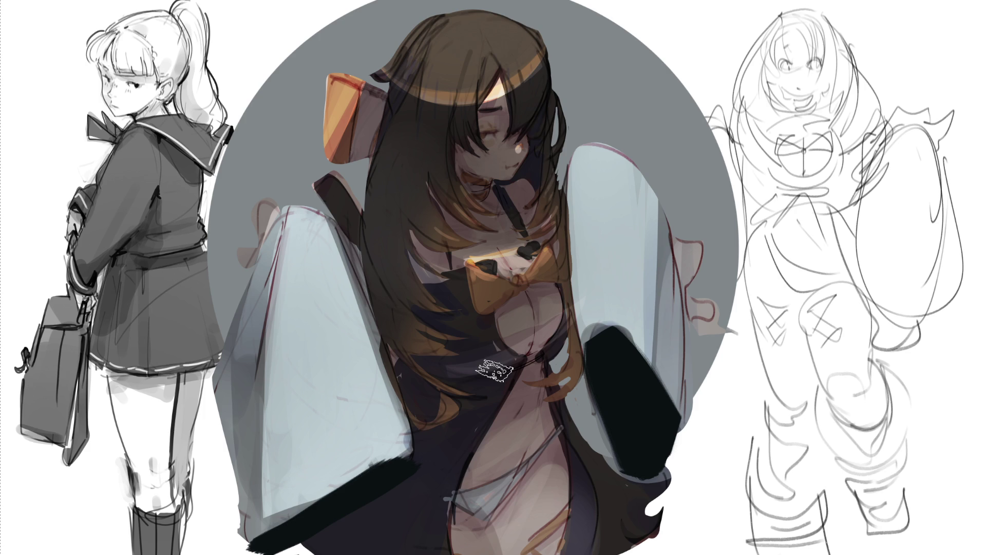
key(bracketright)
key(bracketright)
key(bracketright)
key(bracketleft)
key(bracketleft)
key(bracketleft)
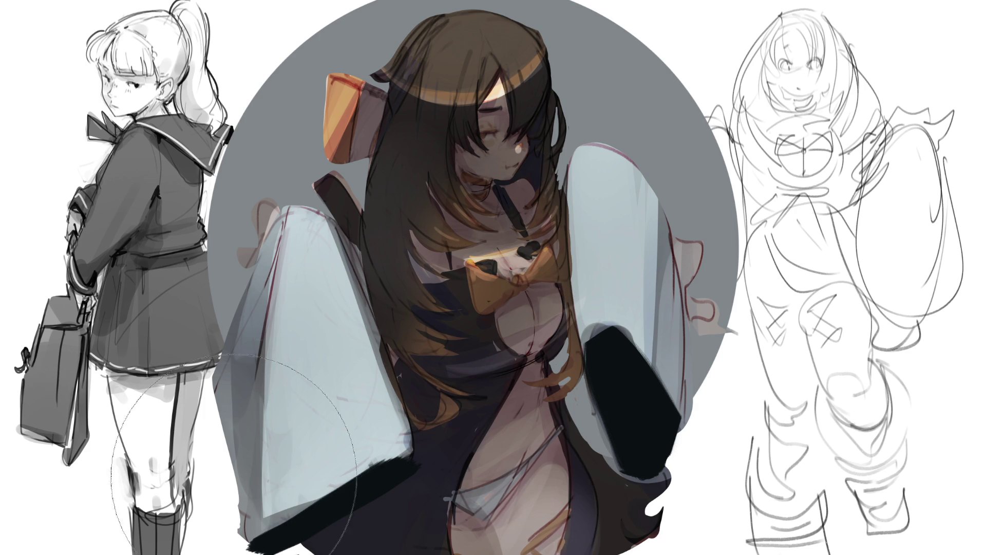
mouse_move(277, 534)
mouse_down()
mouse_move(391, 488)
mouse_move(457, 553)
mouse_up()
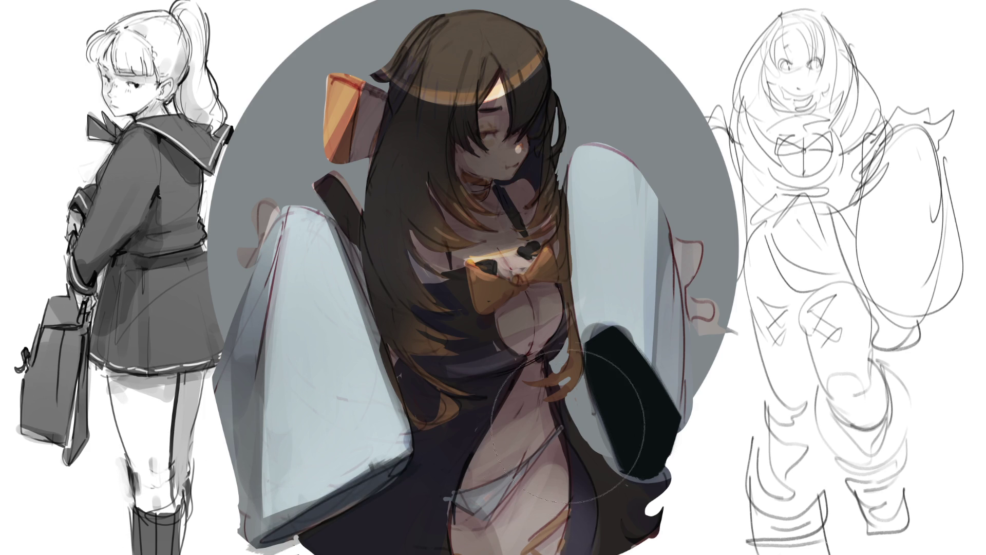
drag(570, 480, 632, 406)
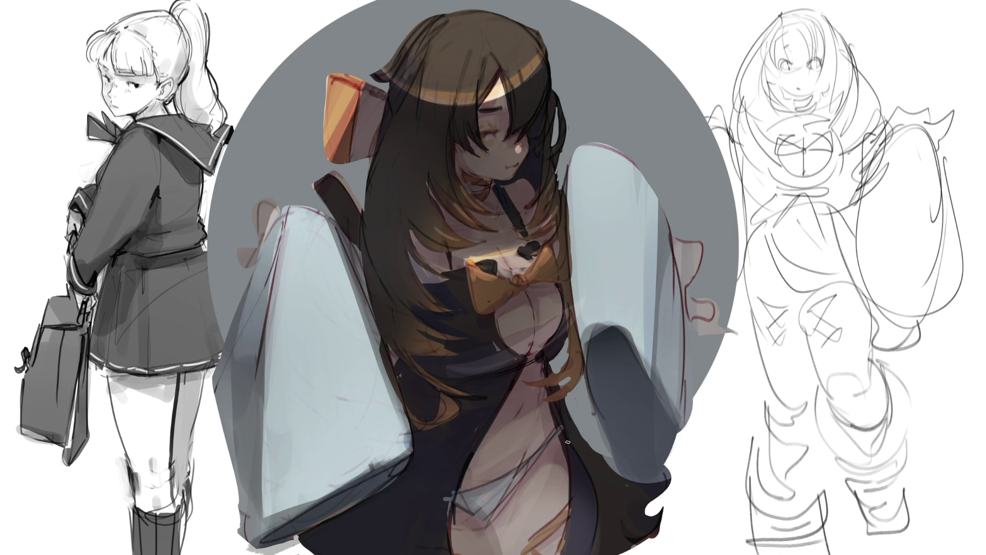
Step: Stroke dark lines down the robe's edge, then lighten its bottom edge
drag(571, 462, 578, 501)
mouse_move(574, 462)
mouse_down()
mouse_move(565, 552)
mouse_move(590, 540)
mouse_move(572, 554)
mouse_up()
drag(592, 513, 591, 554)
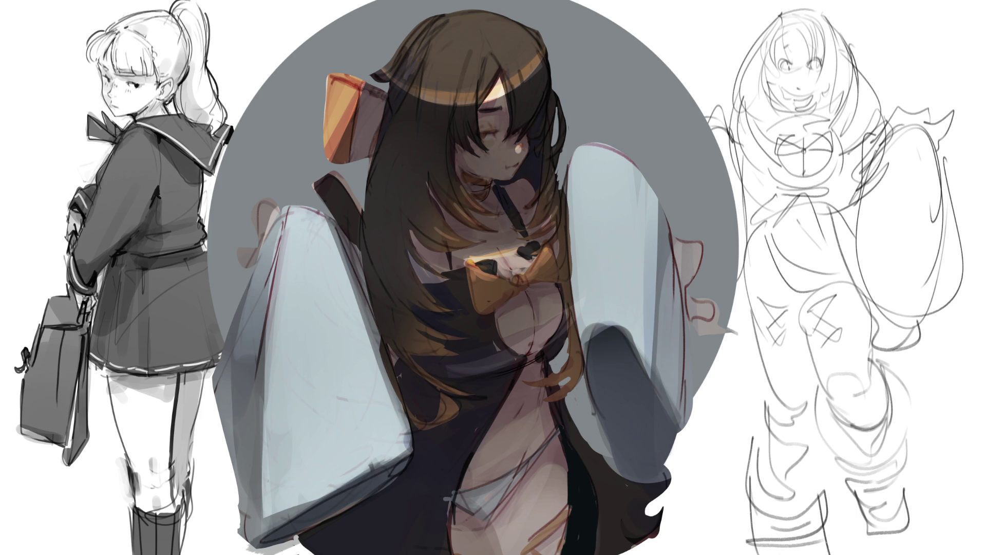
drag(581, 452, 570, 552)
drag(569, 472, 580, 554)
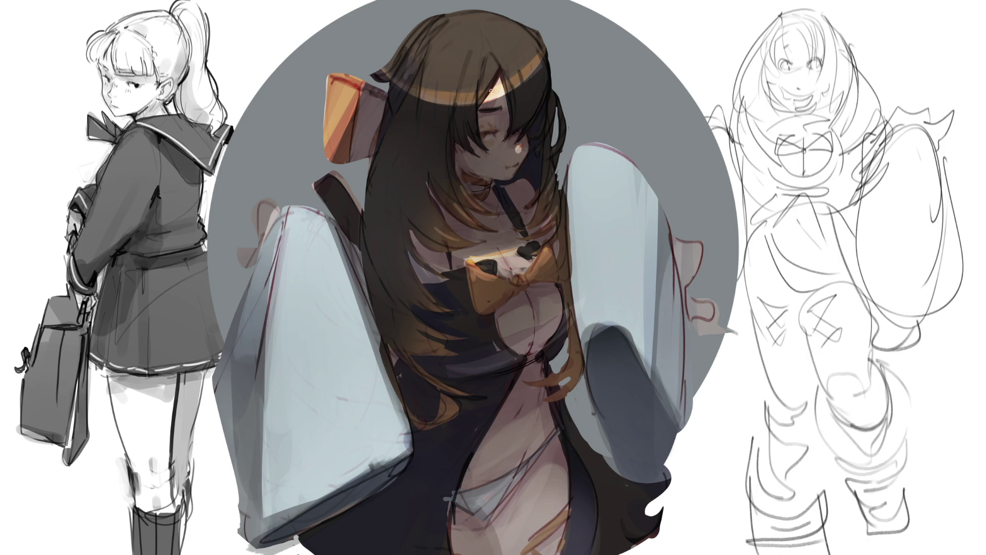
Step: Paint thin dark hair strands over the centre girl's forehead, retrying one stroke
drag(502, 78, 485, 102)
key(ctrl+z)
drag(501, 78, 485, 102)
key(ctrl+z)
key(ctrl+z)
drag(501, 80, 504, 143)
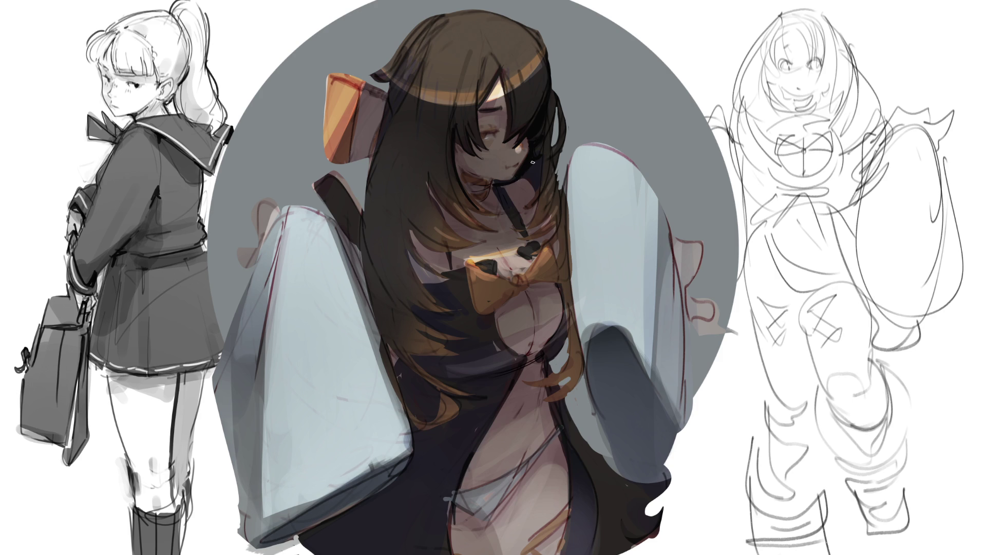
Step: Brush a short dark stroke into the hair and neck shadow
mouse_move(526, 177)
mouse_down()
mouse_move(534, 164)
mouse_move(524, 189)
mouse_move(530, 176)
mouse_up()
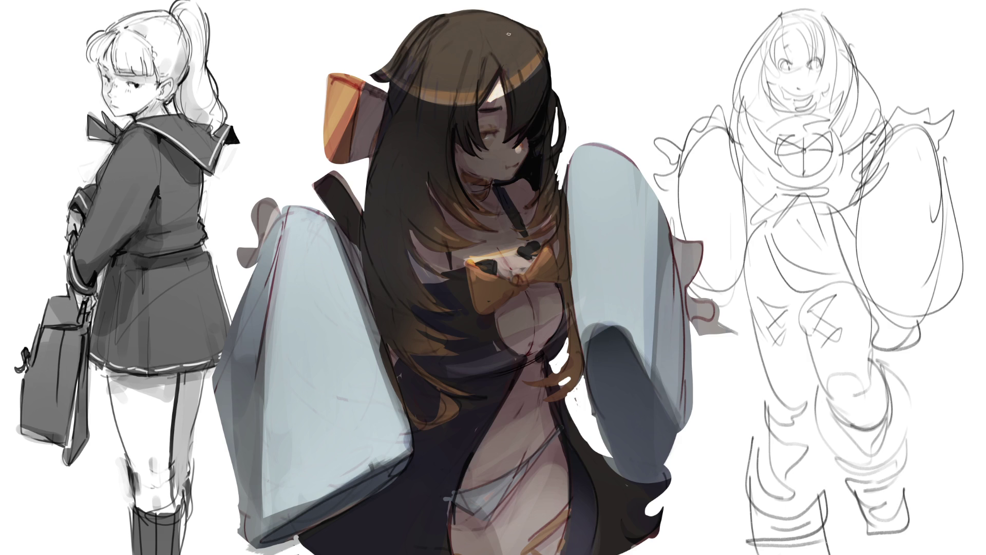
Step: Add a forehead stroke, repaint the left bow lighter orange, and darken the grey shape by the sleeve
mouse_move(501, 85)
mouse_down()
mouse_move(489, 101)
mouse_move(496, 92)
mouse_up()
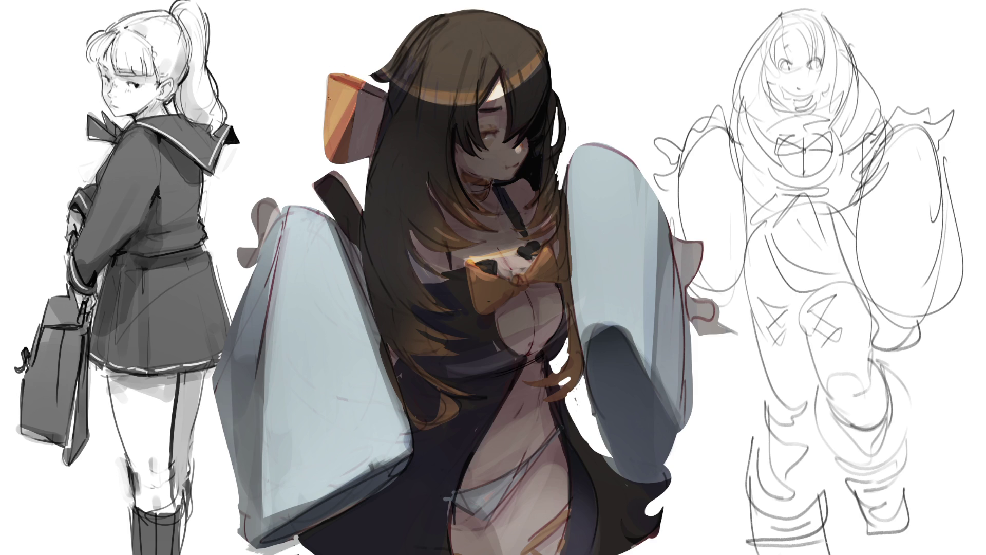
drag(333, 140, 355, 96)
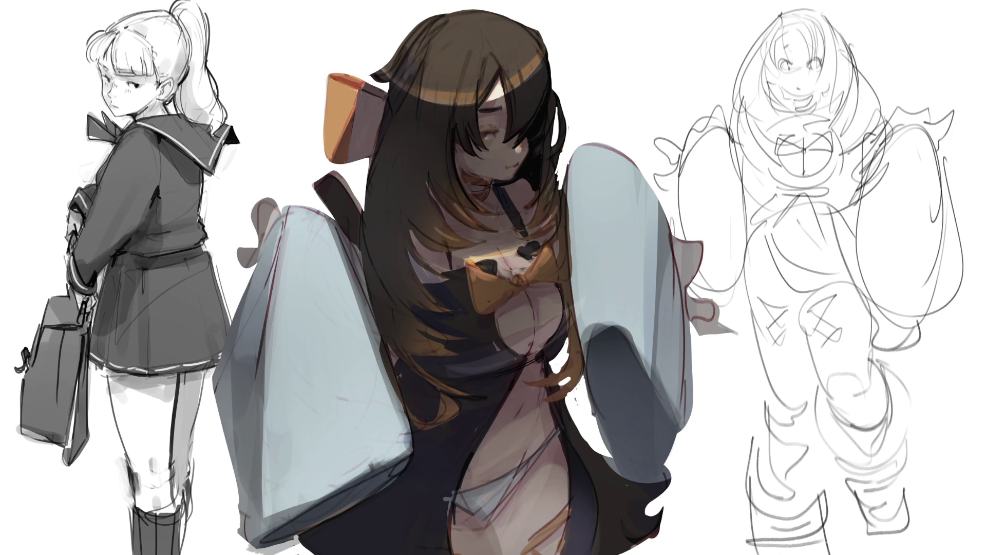
drag(345, 77, 359, 81)
drag(260, 211, 272, 236)
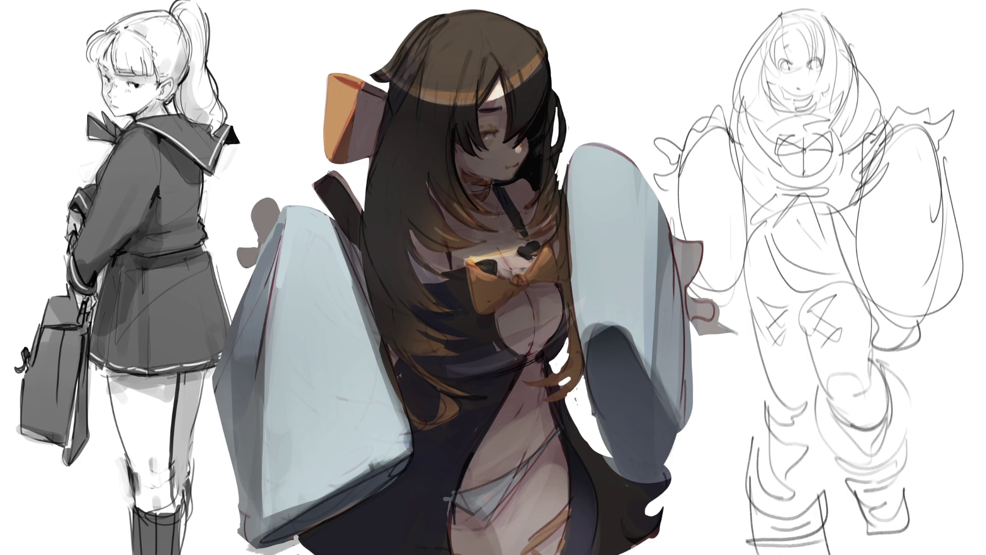
Step: Paint white over the top of the dark strap to reshape it
mouse_move(323, 176)
mouse_down()
mouse_move(328, 185)
mouse_move(316, 190)
mouse_move(329, 195)
mouse_move(353, 176)
mouse_move(333, 195)
mouse_move(350, 202)
mouse_move(339, 208)
mouse_move(353, 195)
mouse_up()
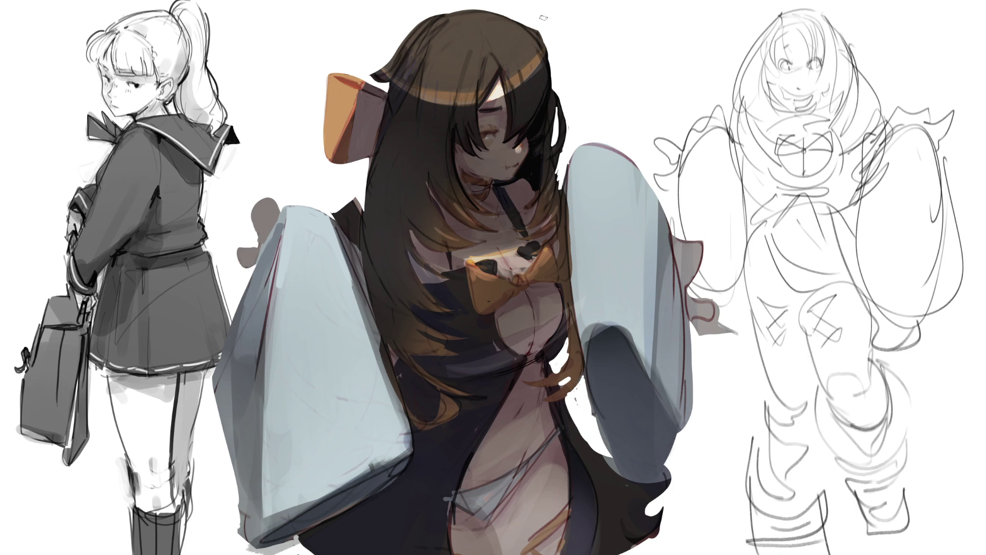
Step: Draw thin dark strands along the upper part of the hair's right edge
mouse_move(539, 34)
mouse_down()
mouse_move(565, 97)
mouse_move(549, 66)
mouse_move(559, 137)
mouse_up()
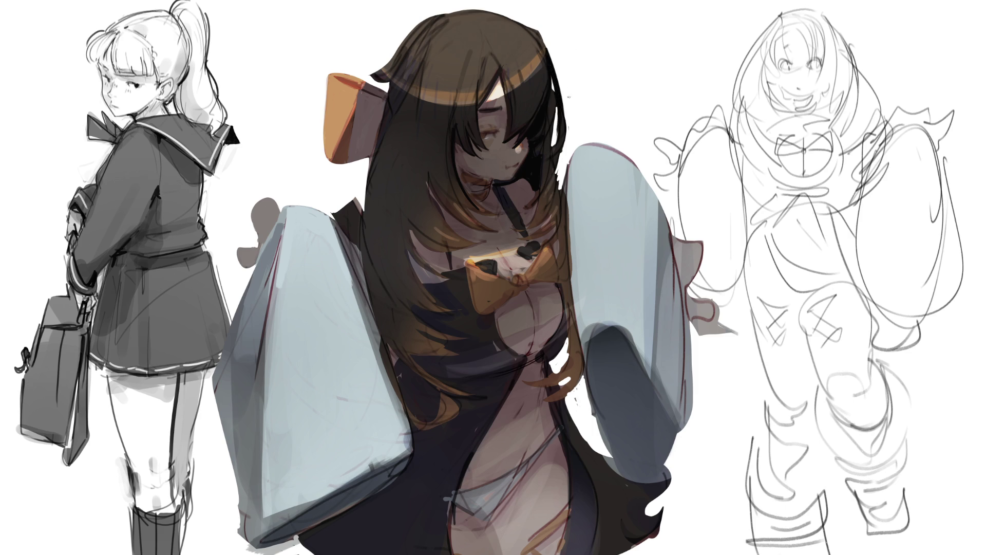
drag(565, 121, 556, 180)
drag(555, 120, 554, 146)
drag(553, 125, 553, 147)
drag(555, 123, 554, 138)
drag(558, 113, 556, 129)
drag(551, 75, 555, 127)
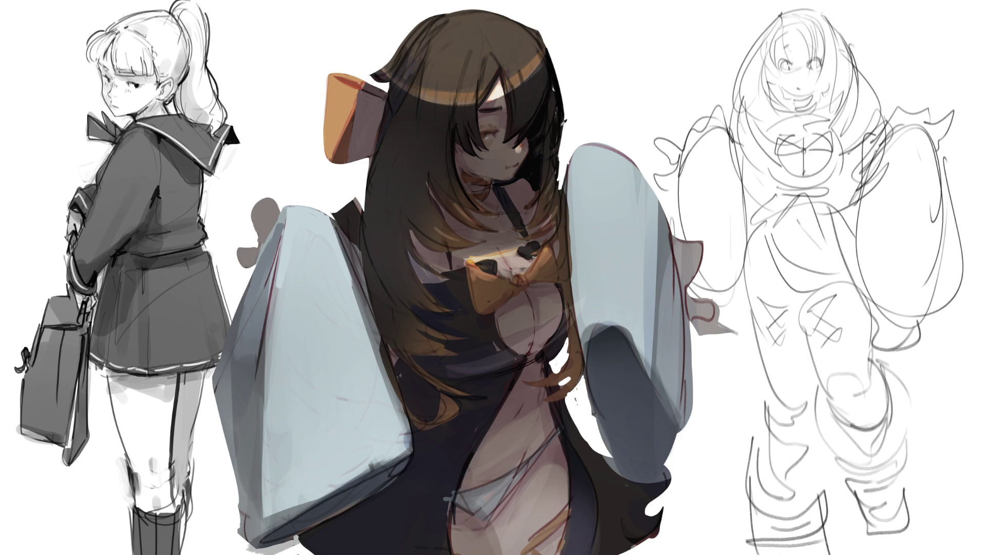
Step: Extend dark strands further down the hair's right edge, undoing and redoing the last one
mouse_move(565, 72)
mouse_down()
mouse_move(557, 141)
mouse_move(563, 123)
mouse_up()
drag(566, 149, 560, 168)
drag(565, 107, 560, 175)
mouse_move(563, 90)
mouse_down()
mouse_move(561, 99)
mouse_move(553, 84)
mouse_up()
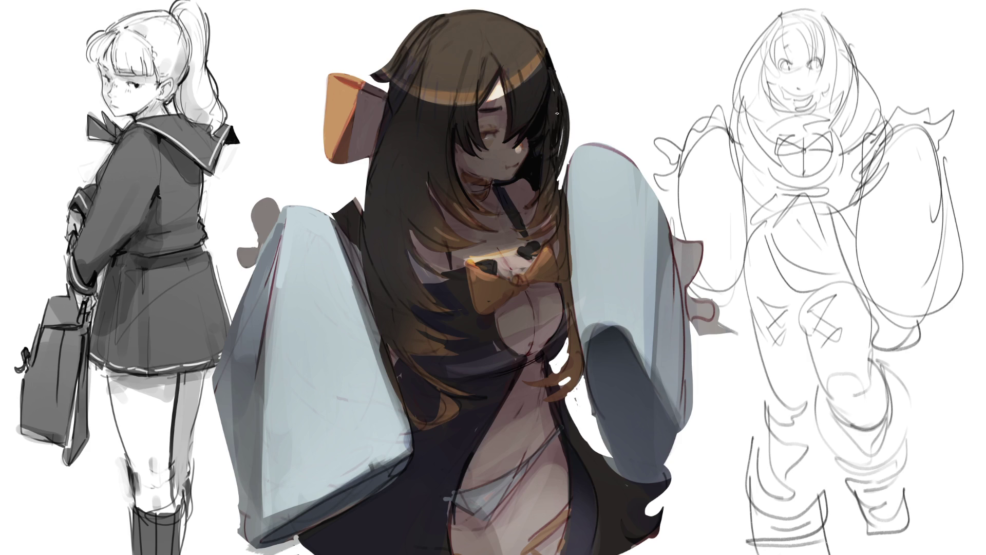
key(ctrl+z)
key(ctrl+shift+z)
Step: Lighten the ribbon's top edge, brighten the chest bow's tip, and shade its left lobe brown
mouse_move(339, 76)
mouse_down()
mouse_move(357, 79)
mouse_move(330, 136)
mouse_up()
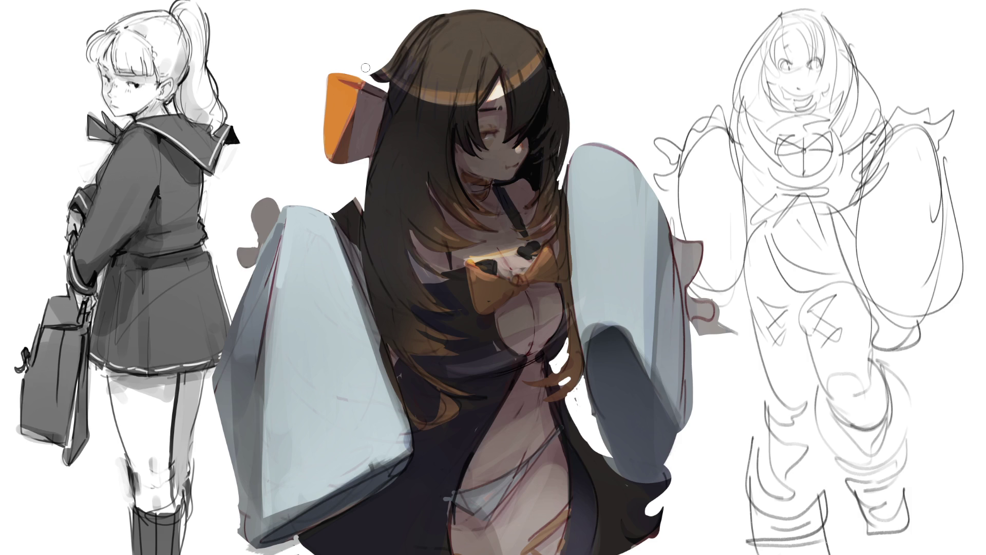
mouse_move(471, 266)
mouse_down()
mouse_move(477, 280)
mouse_move(501, 280)
mouse_move(469, 263)
mouse_move(520, 279)
mouse_move(549, 249)
mouse_move(530, 273)
mouse_up()
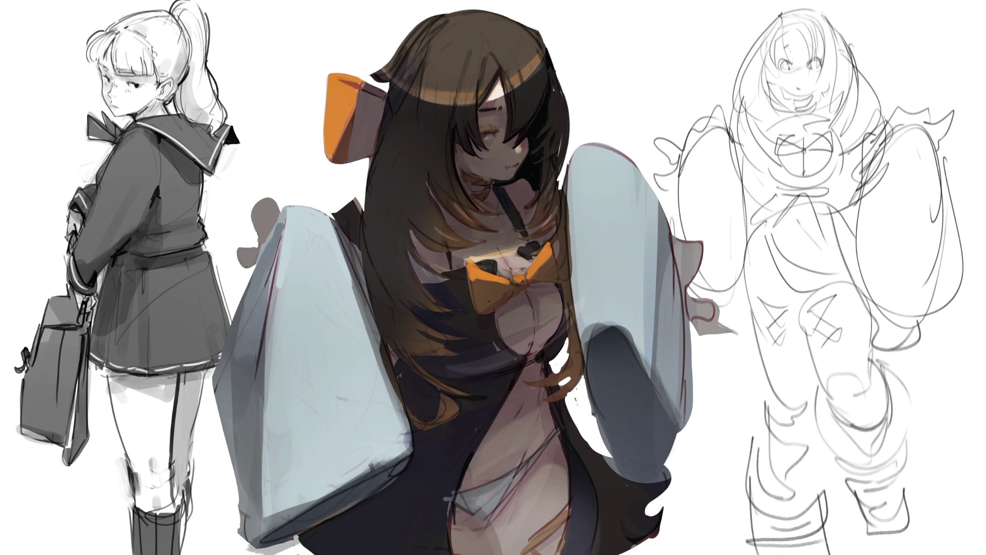
mouse_move(477, 285)
mouse_down()
mouse_move(480, 300)
mouse_move(501, 285)
mouse_move(485, 306)
mouse_move(549, 267)
mouse_move(529, 282)
mouse_move(541, 276)
mouse_up()
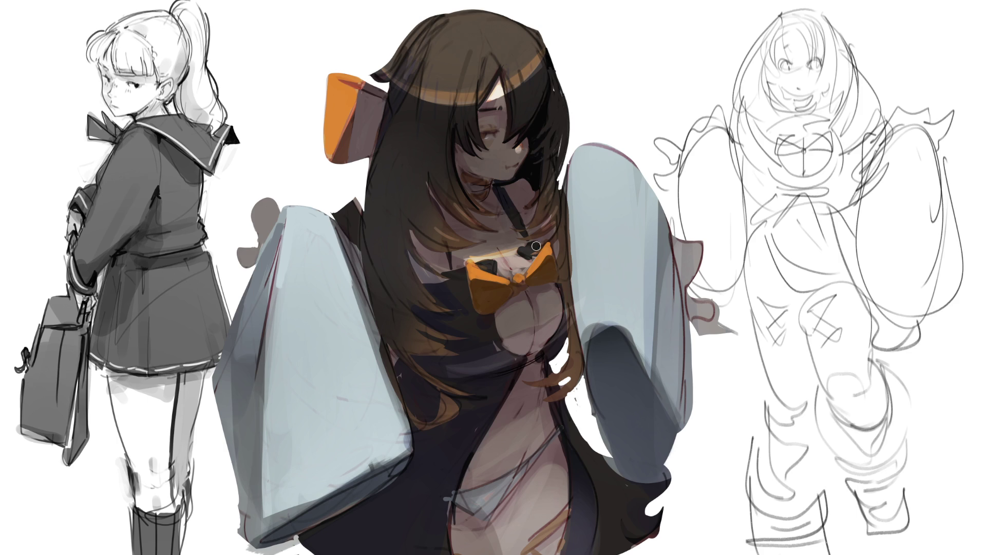
Step: Sample the chest colour with the eyedropper and paint a brown hair strand across the chest
alt+click(491, 347)
alt+click(479, 339)
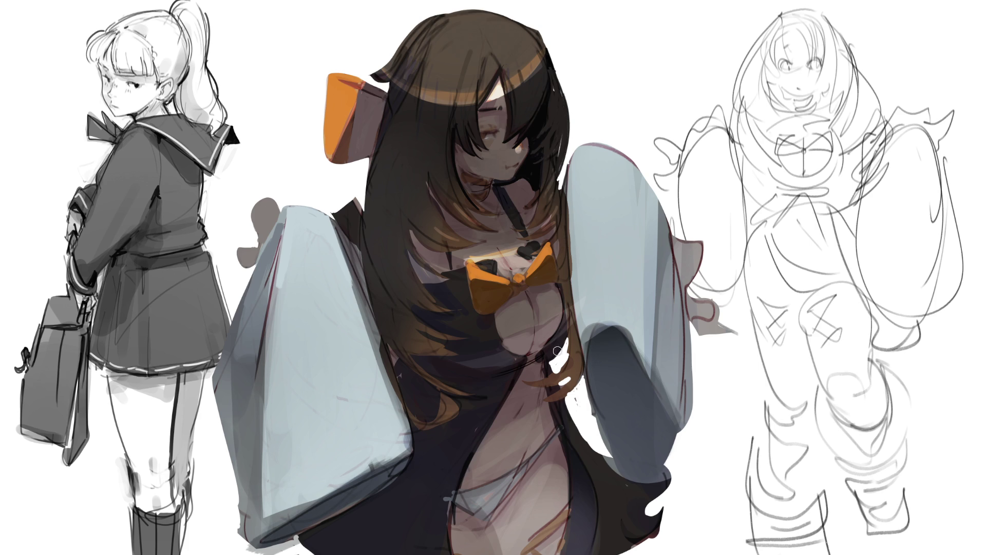
drag(514, 369, 551, 350)
Step: Extend the brown hair strand over the chest, trim it back, and add light touches beside it
drag(515, 378, 548, 351)
key(ctrl+z)
mouse_move(563, 351)
mouse_down()
mouse_move(551, 340)
mouse_move(566, 353)
mouse_move(552, 372)
mouse_up()
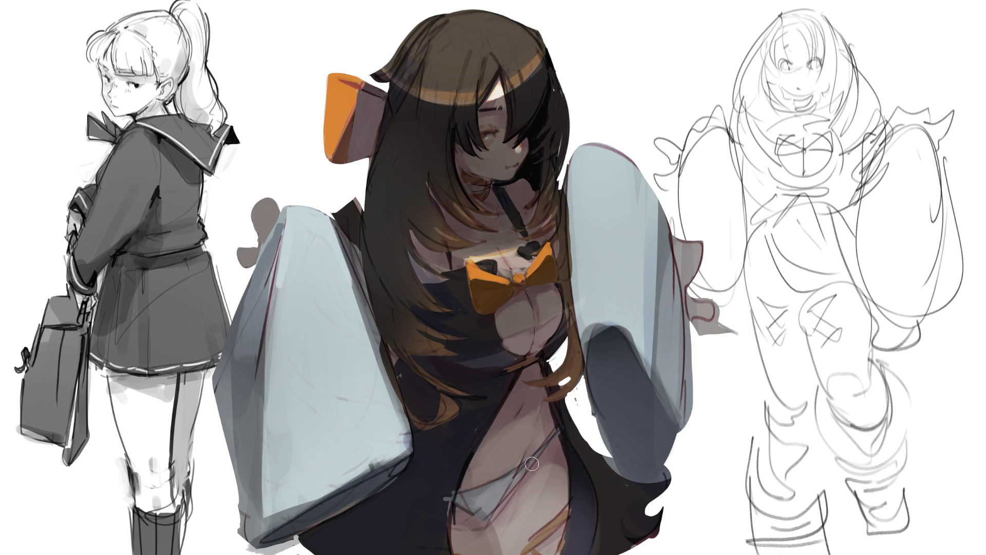
Step: With a much smaller brush, stroke dark lines along the cloak edge of the lower torso
key(bracketleft)
key(bracketleft)
key(bracketleft)
drag(450, 499, 454, 553)
drag(457, 517, 459, 554)
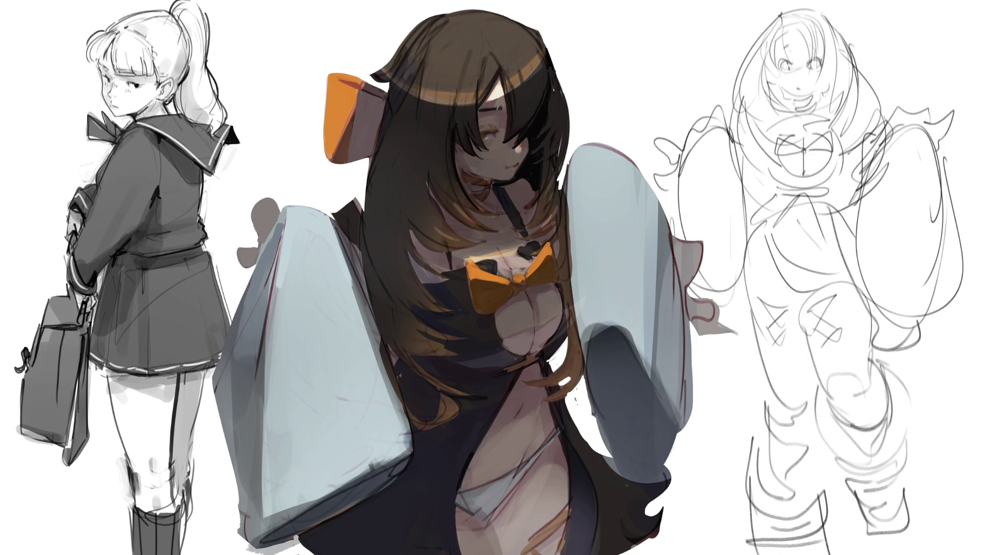
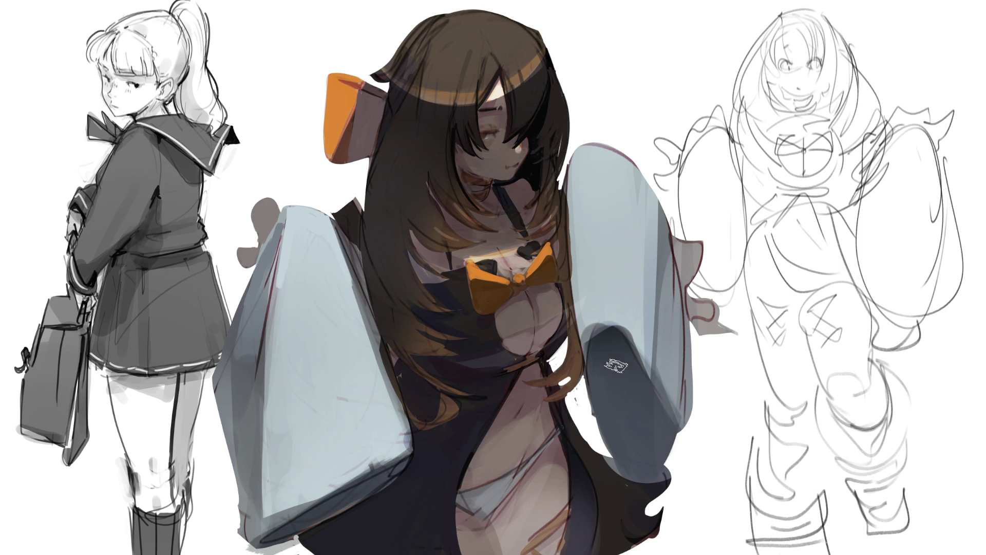
Step: Shade the right sleeve and blend its dark streaks into smooth blue-grey
drag(604, 359, 601, 413)
mouse_move(614, 339)
mouse_down()
mouse_move(639, 426)
mouse_move(652, 416)
mouse_move(625, 367)
mouse_up()
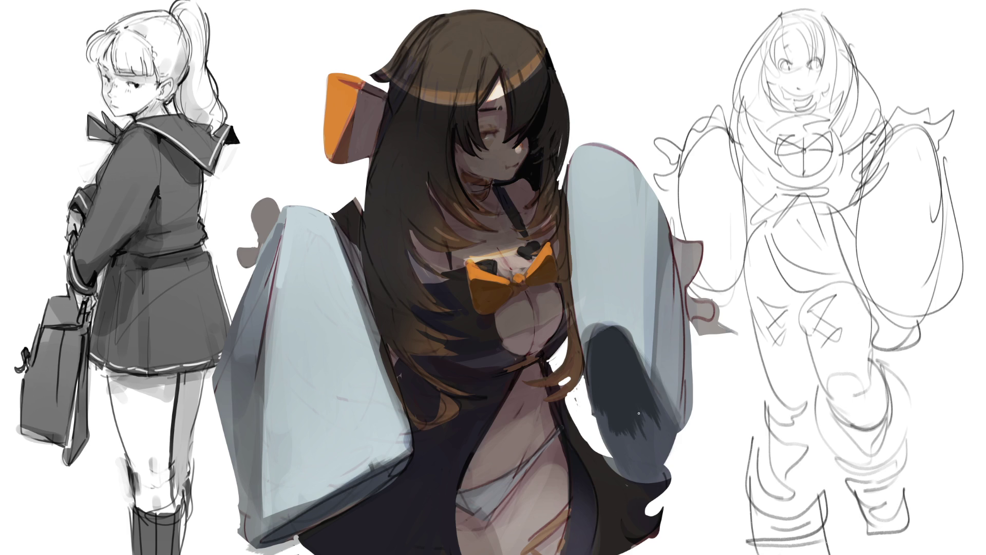
drag(631, 427, 632, 446)
mouse_move(616, 391)
mouse_down()
mouse_move(632, 437)
mouse_move(622, 268)
mouse_move(638, 407)
mouse_move(616, 445)
mouse_up()
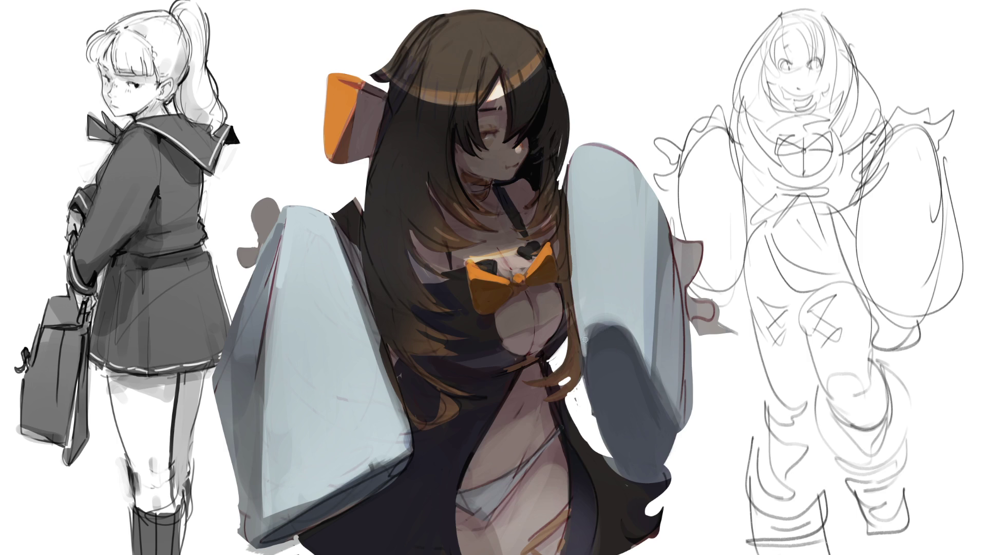
mouse_move(607, 319)
mouse_down()
mouse_move(588, 337)
mouse_move(616, 322)
mouse_move(645, 361)
mouse_up()
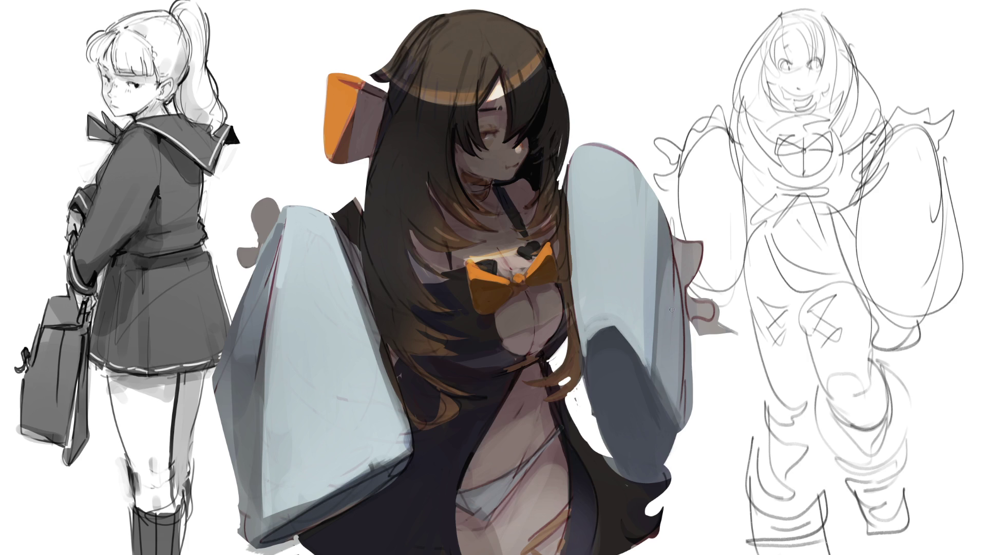
Step: Smooth the sleeve's outer edge and cover the reddish edge by the cuff with grey
drag(676, 280, 677, 316)
mouse_move(667, 244)
mouse_down()
mouse_move(678, 305)
mouse_move(676, 289)
mouse_up()
drag(674, 263, 676, 282)
drag(683, 328, 684, 411)
mouse_move(683, 302)
mouse_down()
mouse_move(687, 362)
mouse_move(682, 324)
mouse_up()
mouse_move(679, 275)
mouse_down()
mouse_move(694, 318)
mouse_move(707, 301)
mouse_move(684, 285)
mouse_move(693, 300)
mouse_up()
mouse_move(693, 243)
mouse_down()
mouse_move(693, 280)
mouse_move(731, 329)
mouse_up()
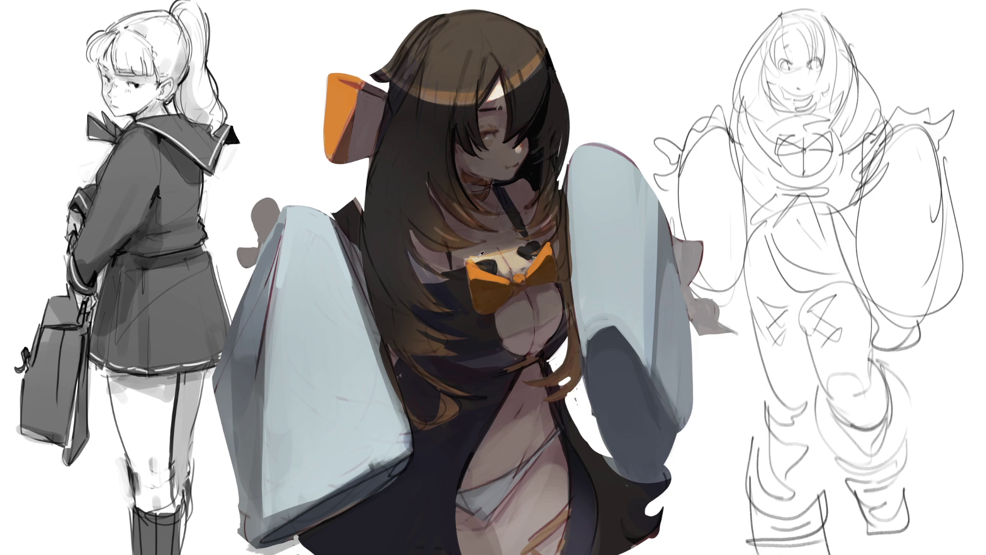
Step: Lighten the skin above the bow, draw the dark neck strap, and sample the face colour
drag(504, 268, 535, 246)
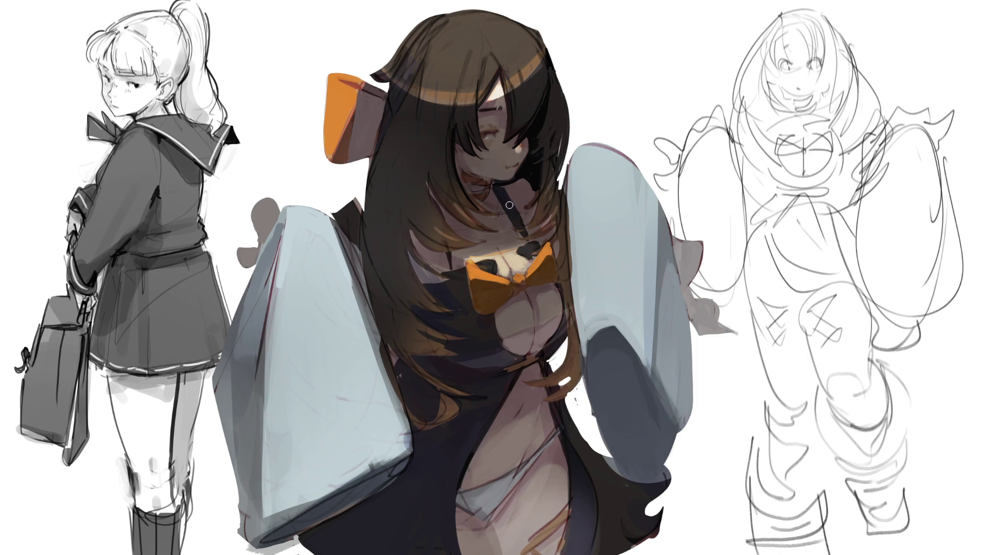
drag(496, 184, 518, 223)
ctrl+click(520, 148)
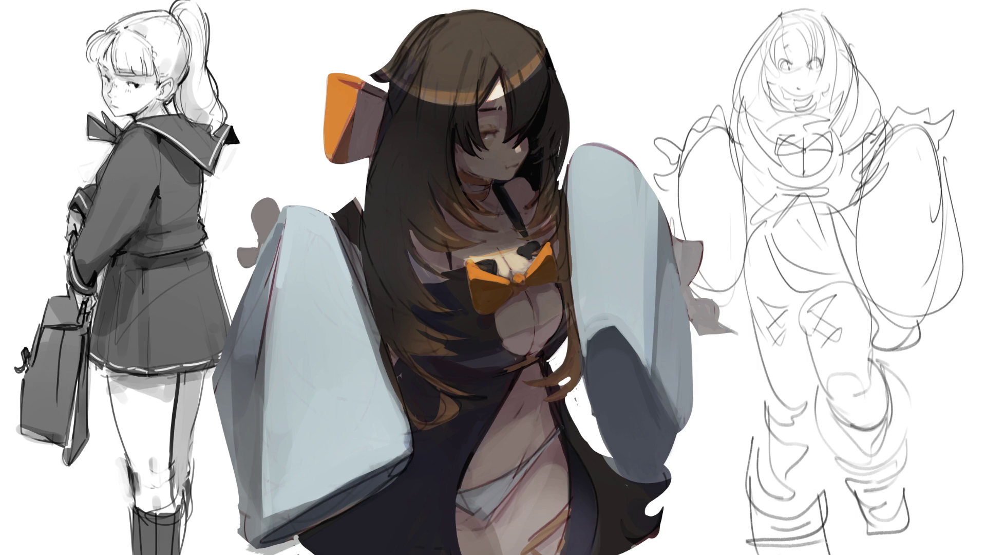
Step: Darken the lower right sleeve and trim its outer edge with white
mouse_move(660, 444)
mouse_down()
mouse_move(667, 465)
mouse_move(673, 452)
mouse_move(647, 483)
mouse_move(673, 448)
mouse_move(695, 488)
mouse_up()
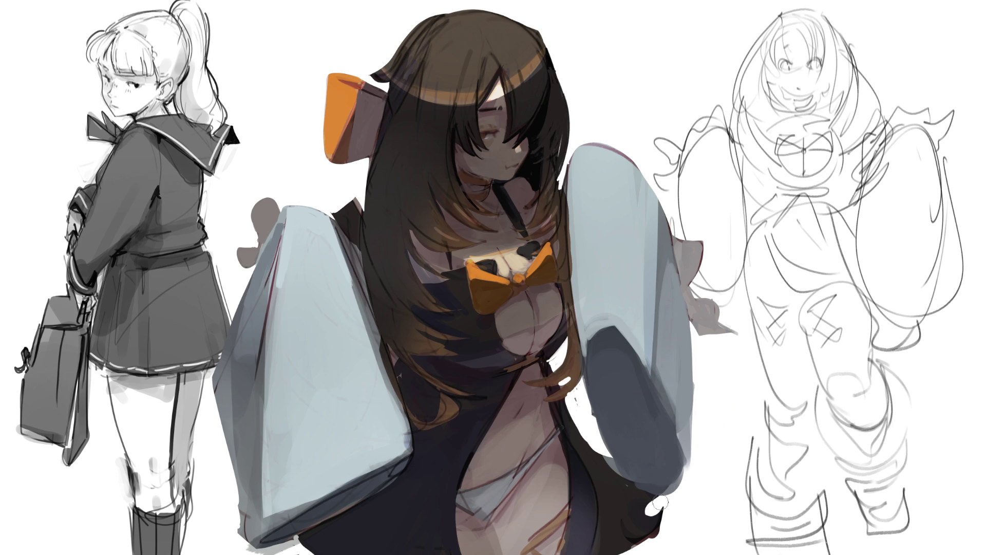
drag(694, 341, 697, 420)
drag(688, 323, 687, 449)
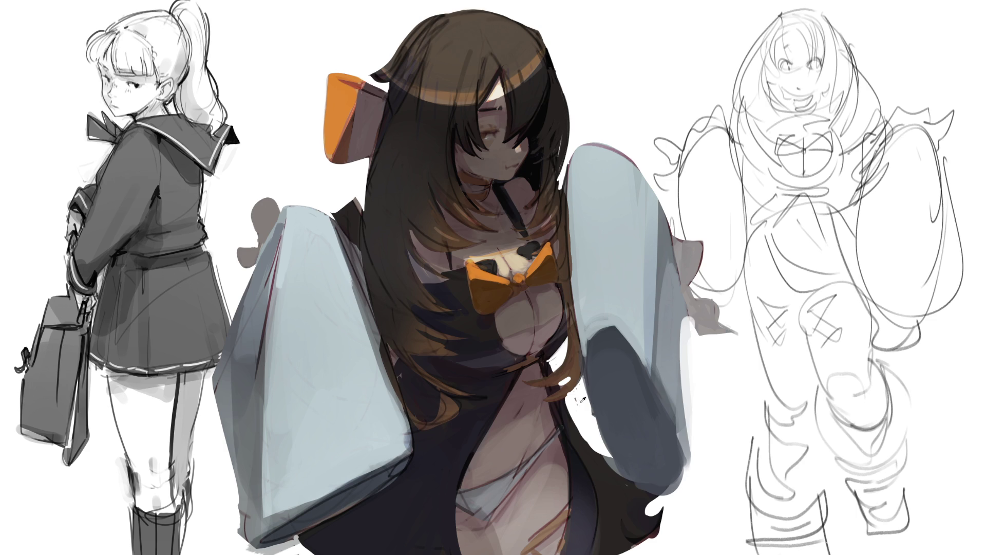
Step: Fill the white gap along the sleeve's inner edge with light and dark grey
mouse_move(583, 389)
mouse_down()
mouse_move(610, 450)
mouse_move(601, 465)
mouse_move(619, 406)
mouse_move(612, 465)
mouse_up()
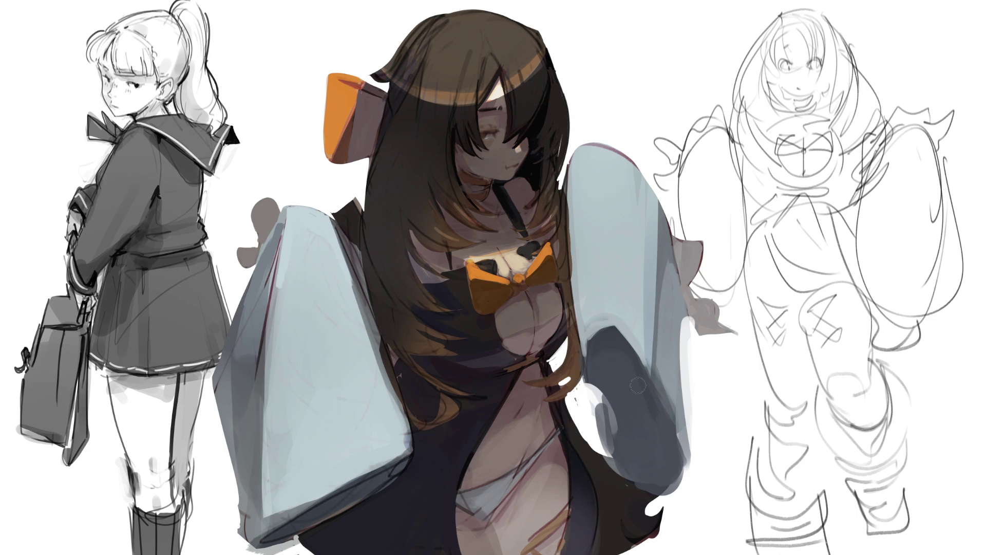
drag(598, 395, 607, 455)
drag(591, 390, 608, 442)
drag(585, 393, 609, 456)
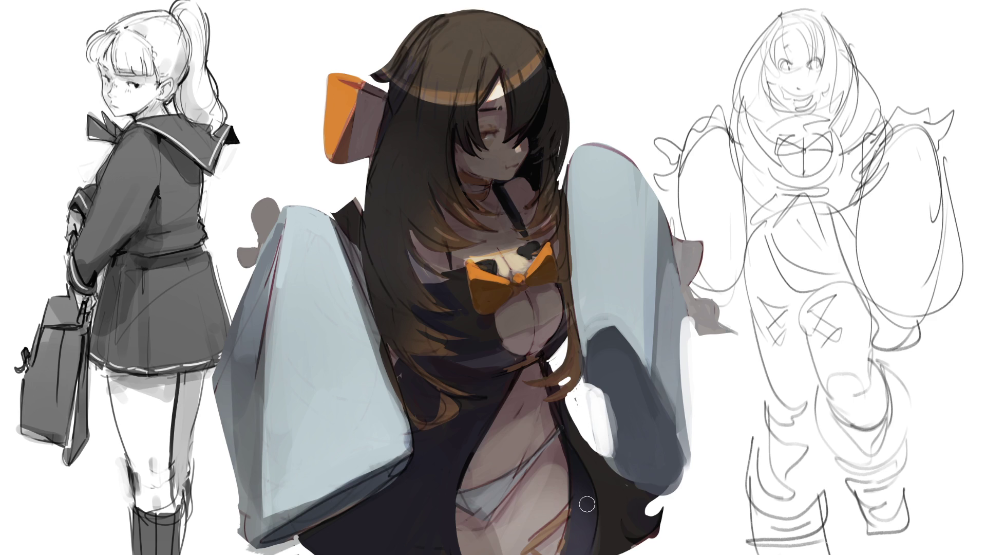
alt+click(665, 251)
mouse_move(600, 396)
mouse_down()
mouse_move(610, 454)
mouse_move(591, 444)
mouse_up()
mouse_move(588, 391)
mouse_down()
mouse_move(599, 443)
mouse_move(617, 434)
mouse_move(638, 491)
mouse_up()
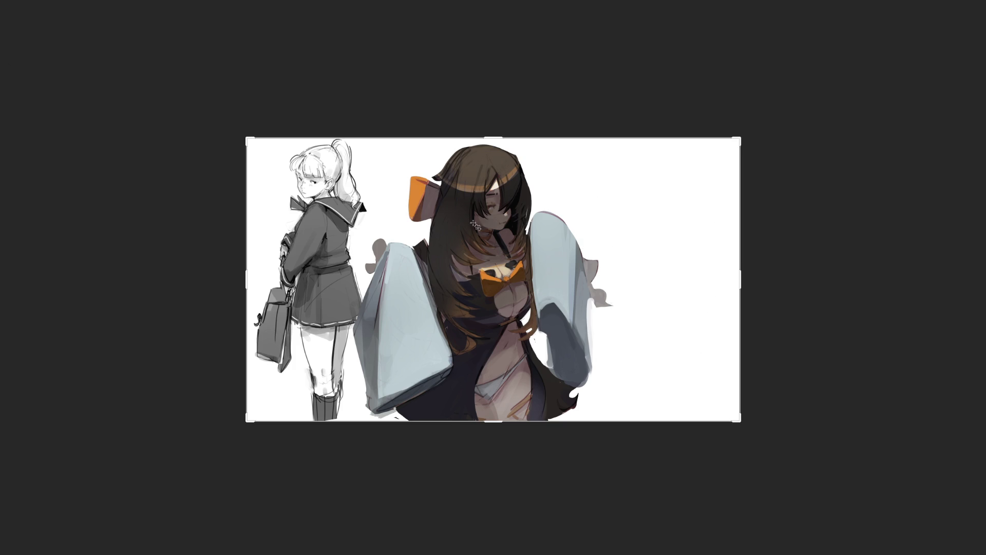
Step: Crop the canvas wider on the right side
key(c)
drag(765, 281, 782, 277)
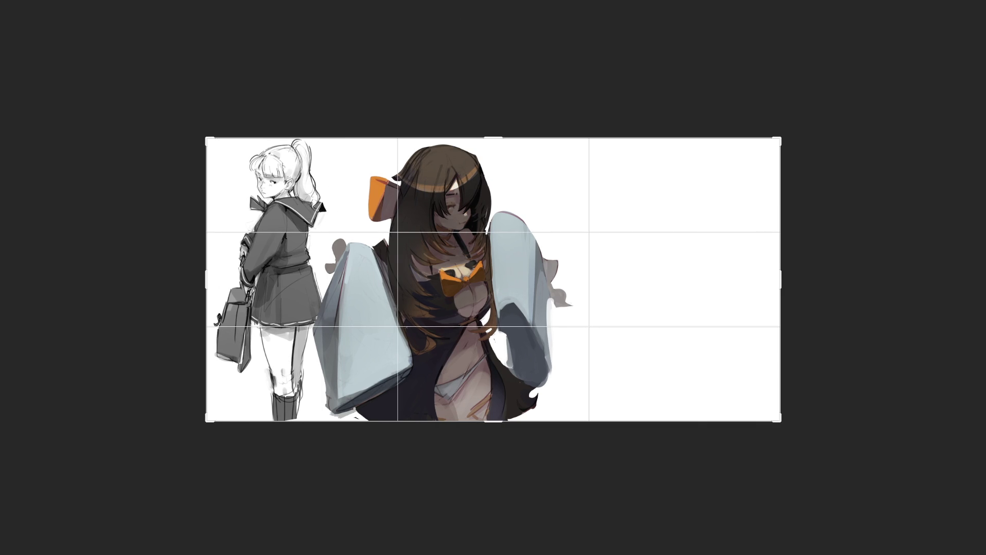
key(Return)
Step: Move the painted girl toward the left edge and the grey schoolgirl to the right edge
key(v)
drag(439, 266, 350, 261)
key(Return)
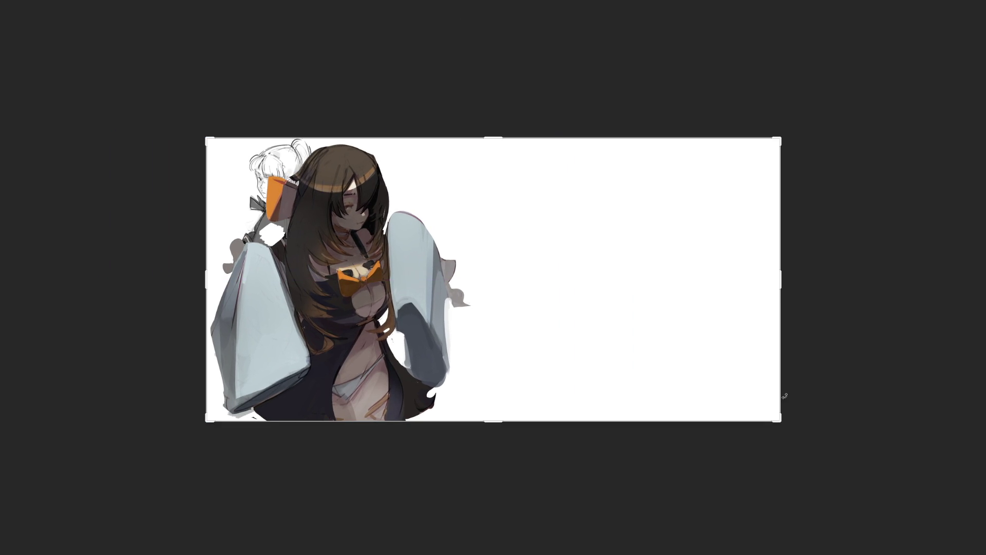
drag(329, 297, 775, 297)
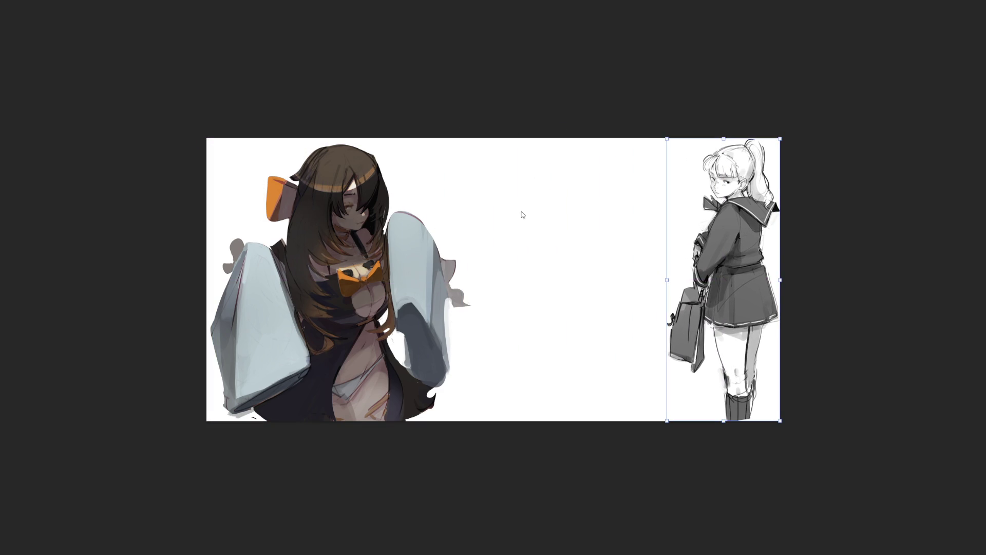
key(Left)
key(Left)
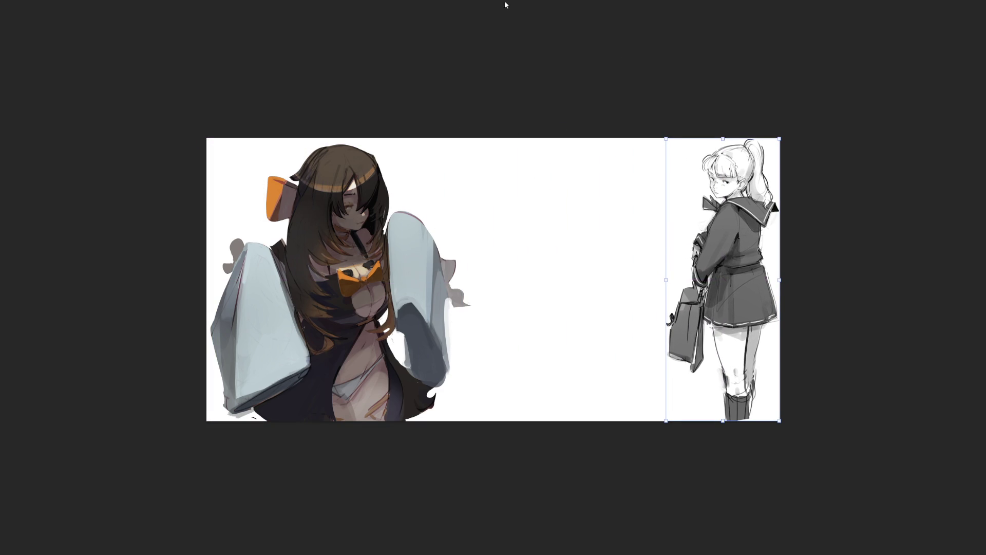
key(c)
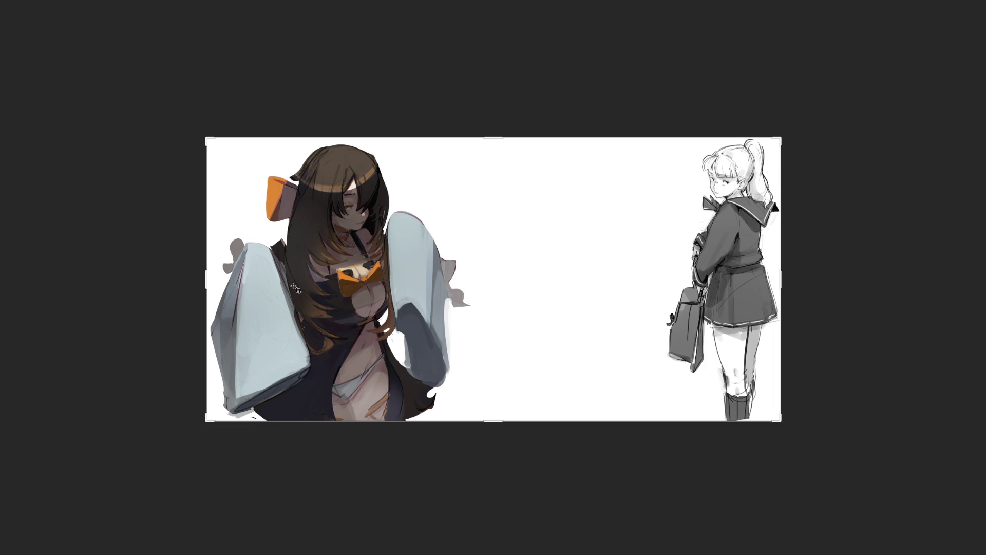
Step: Extend the canvas further right and sketch the first lines of a middle gesture figure
drag(755, 305, 839, 283)
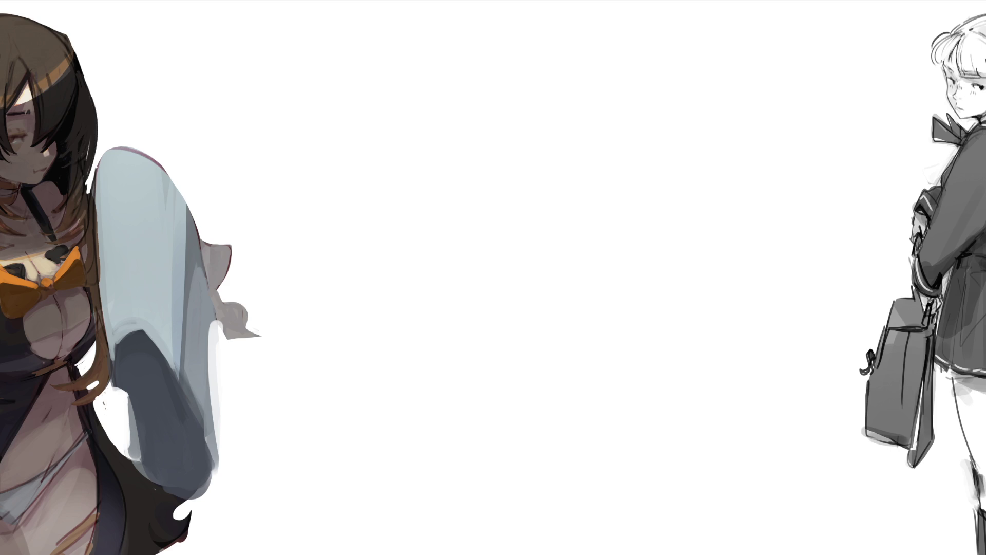
mouse_move(450, 113)
mouse_down()
mouse_move(453, 77)
mouse_move(475, 56)
mouse_move(521, 108)
mouse_up()
Step: Add rough lines, a long left stroke, and a zigzag base to the boxy middle sketch
drag(468, 137, 529, 153)
drag(541, 150, 546, 198)
mouse_move(451, 53)
mouse_down()
mouse_move(438, 179)
mouse_move(560, 114)
mouse_move(563, 159)
mouse_up()
drag(558, 182, 516, 229)
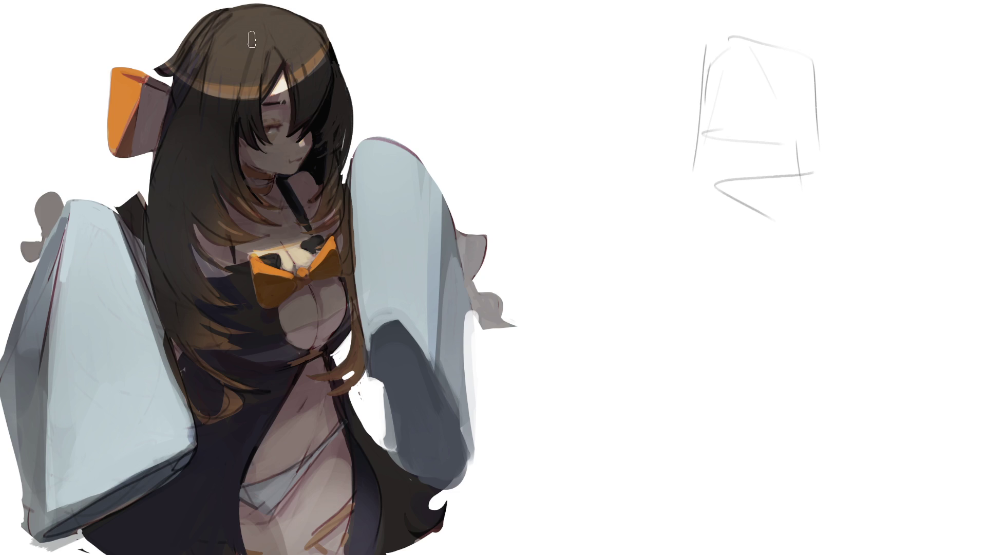
Step: Paint dark navy over the crown, then darken strands on the forehead and right side with a smaller brush
mouse_move(247, 37)
mouse_down()
mouse_move(200, 136)
mouse_move(227, 46)
mouse_move(250, 63)
mouse_move(264, 39)
mouse_move(213, 49)
mouse_move(203, 124)
mouse_up()
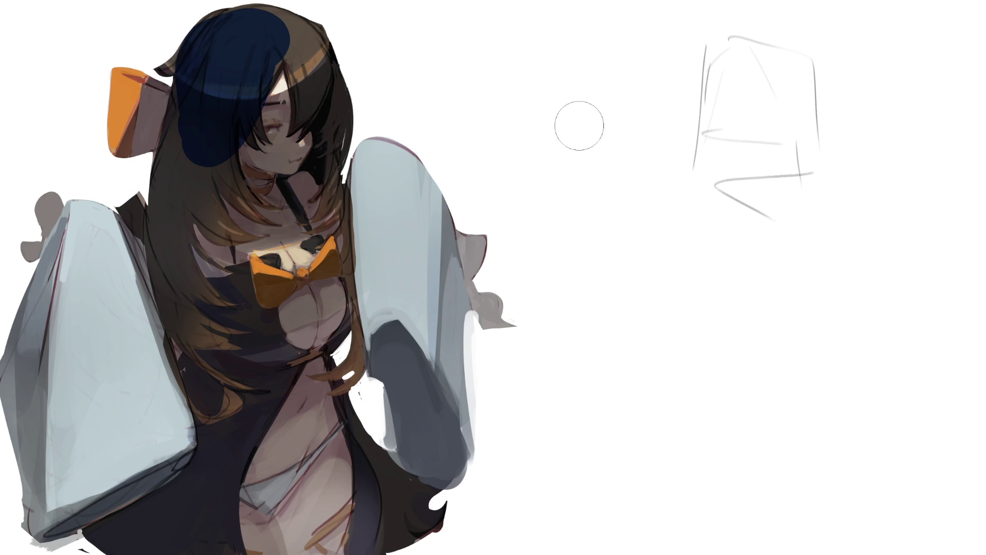
mouse_move(264, 35)
mouse_down()
mouse_move(214, 39)
mouse_move(205, 137)
mouse_up()
key(bracketleft)
key(bracketleft)
key(bracketleft)
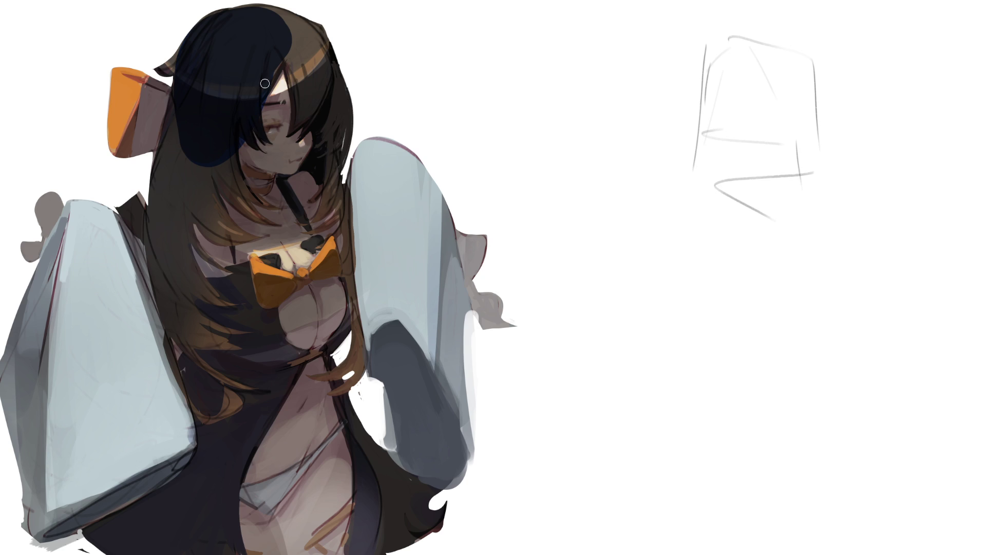
drag(282, 52, 298, 117)
mouse_move(284, 34)
mouse_down()
mouse_move(308, 118)
mouse_move(329, 103)
mouse_up()
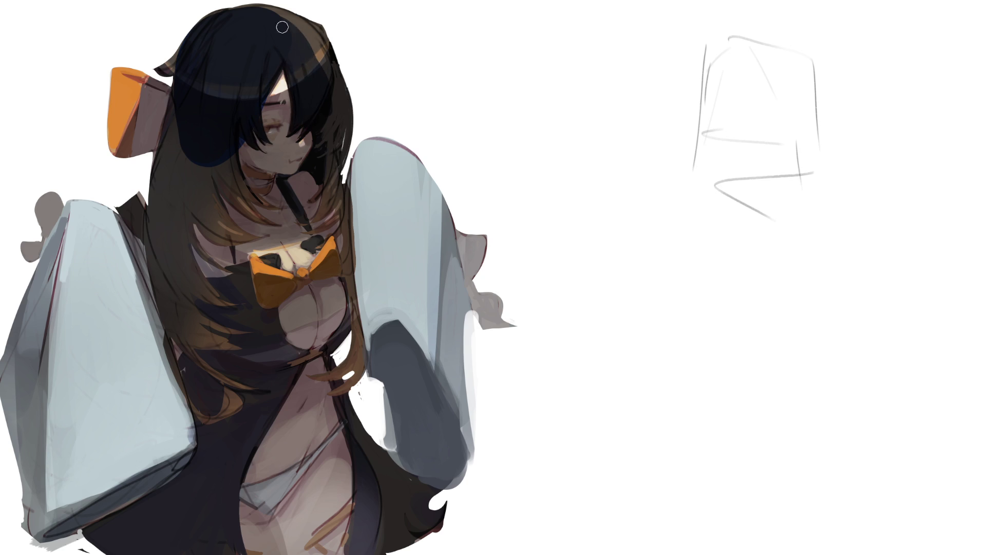
drag(297, 26, 326, 77)
mouse_move(308, 44)
mouse_down()
mouse_move(270, 27)
mouse_move(329, 69)
mouse_up()
mouse_move(286, 25)
mouse_down()
mouse_move(315, 36)
mouse_move(329, 97)
mouse_move(320, 167)
mouse_up()
drag(325, 50, 342, 137)
mouse_move(341, 93)
mouse_down()
mouse_move(343, 150)
mouse_move(311, 201)
mouse_up()
drag(334, 161, 316, 220)
mouse_move(340, 189)
mouse_down()
mouse_move(320, 212)
mouse_move(341, 224)
mouse_up()
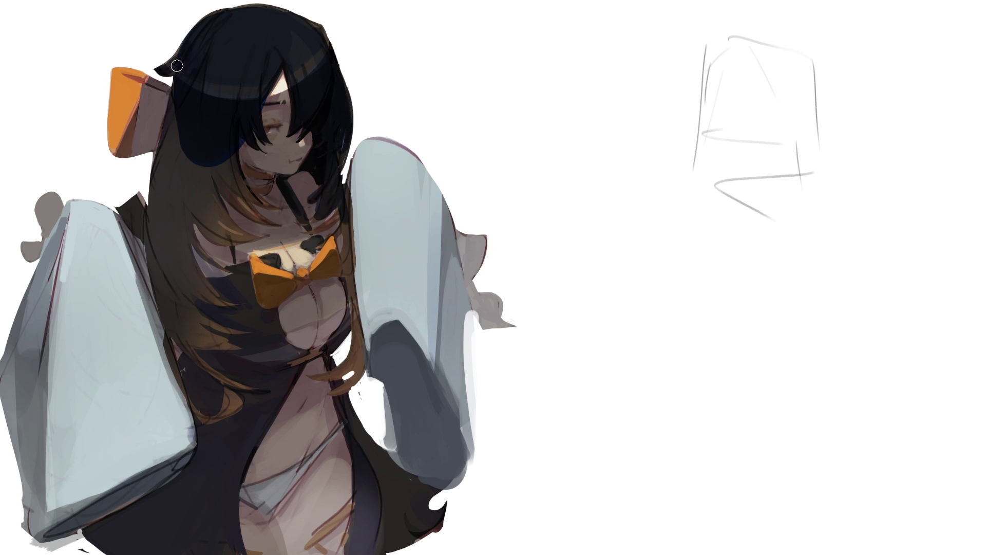
Step: With a larger brush, darken the long hair left of the neck and down beside the torso
key(bracketright)
drag(171, 97, 167, 298)
mouse_move(174, 167)
mouse_down()
mouse_move(169, 309)
mouse_move(185, 354)
mouse_up()
drag(172, 272, 233, 355)
drag(174, 207, 231, 293)
drag(178, 167, 205, 257)
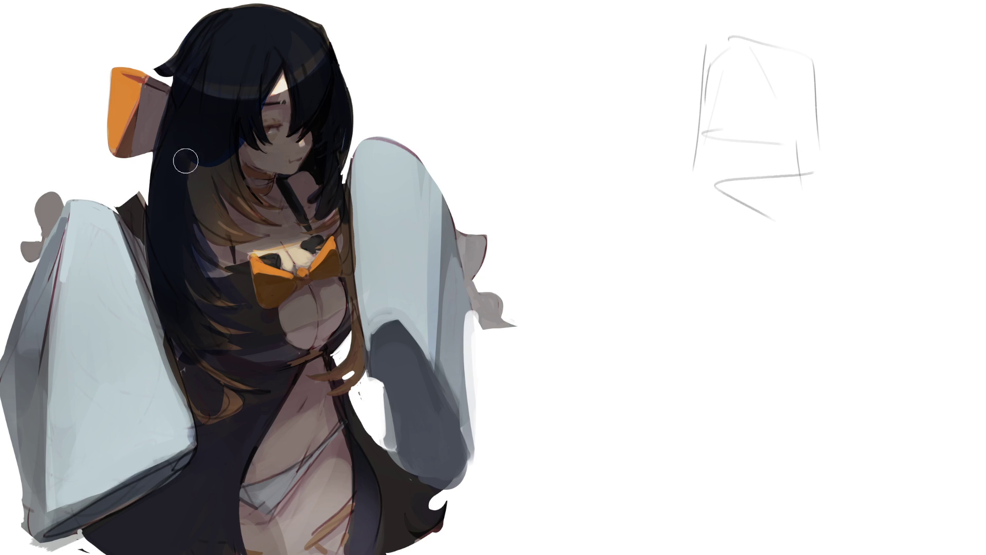
drag(183, 134, 236, 242)
drag(214, 136, 267, 216)
drag(219, 108, 273, 206)
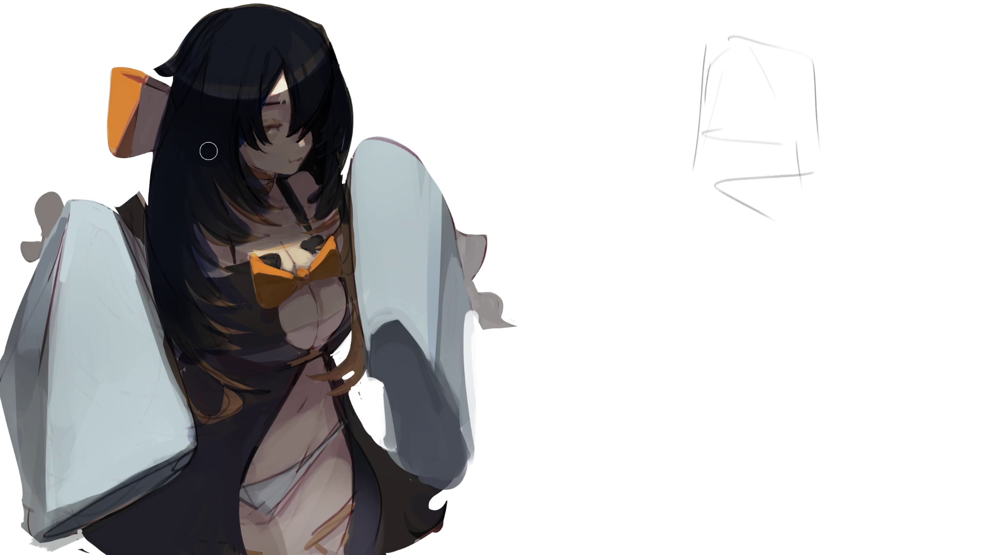
drag(214, 149, 273, 224)
mouse_move(332, 189)
mouse_down()
mouse_move(320, 231)
mouse_move(349, 254)
mouse_move(362, 324)
mouse_move(319, 379)
mouse_up()
drag(361, 314, 354, 379)
mouse_move(193, 346)
mouse_down()
mouse_move(260, 392)
mouse_move(249, 390)
mouse_up()
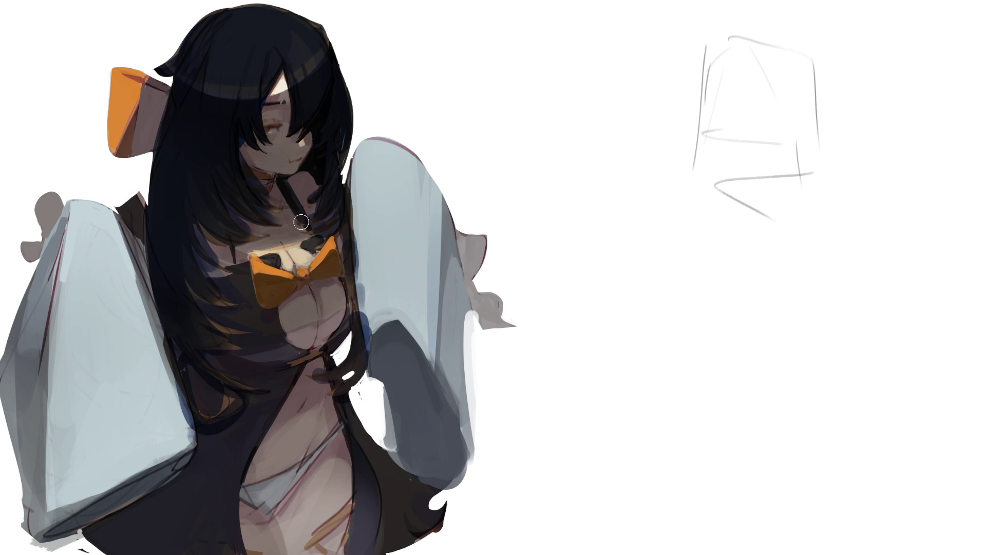
Step: Paint warmer brown tones back into the lower hair around the chest, adjusting brush size
key(e)
mouse_move(288, 306)
mouse_down()
mouse_move(269, 279)
mouse_move(288, 379)
mouse_move(274, 265)
mouse_up()
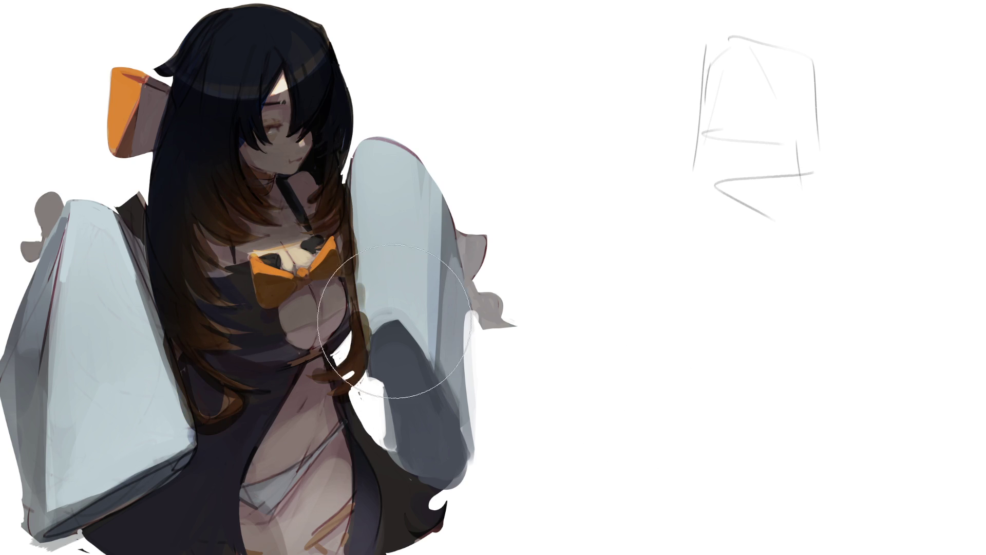
key(bracketright)
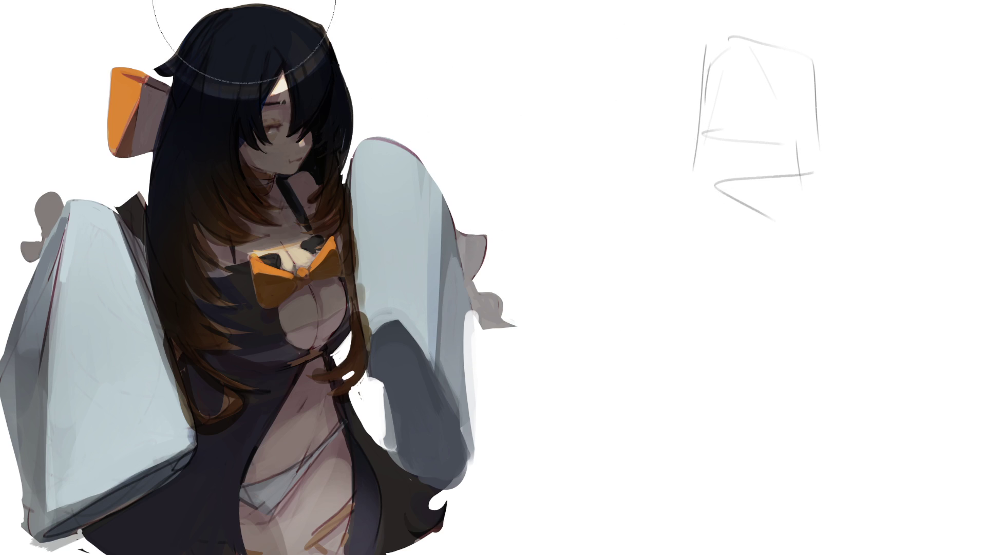
key(bracketleft)
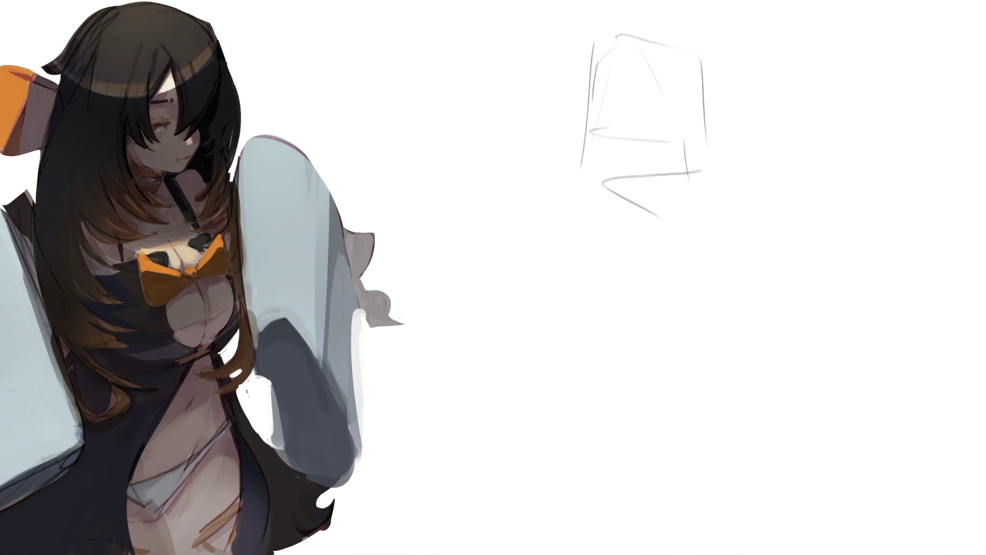
Step: Fit the whole widened canvas in view with Ctrl+0 and enlarge the brush
key(ctrl+0)
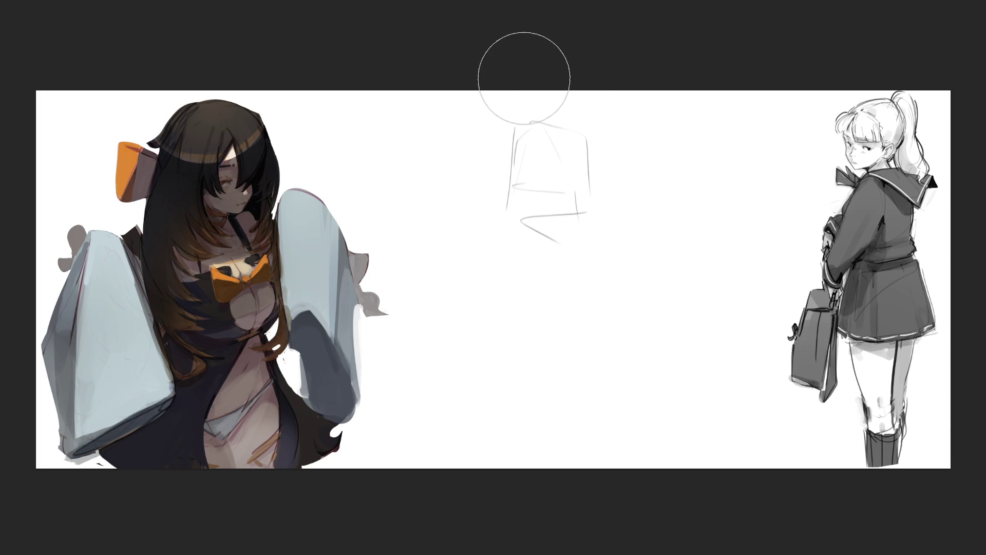
key(bracketright)
key(bracketright)
Step: Redraw the middle sketch as a box with large curves bulging left, right and below
mouse_move(516, 125)
mouse_down()
mouse_move(500, 242)
mouse_move(571, 126)
mouse_move(536, 264)
mouse_move(565, 268)
mouse_up()
mouse_move(586, 131)
mouse_down()
mouse_move(624, 262)
mouse_move(576, 277)
mouse_up()
mouse_move(525, 126)
mouse_down()
mouse_move(501, 267)
mouse_move(595, 287)
mouse_up()
mouse_move(596, 127)
mouse_down()
mouse_move(666, 219)
mouse_move(614, 285)
mouse_up()
mouse_move(516, 128)
mouse_down()
mouse_move(489, 254)
mouse_move(532, 117)
mouse_move(630, 138)
mouse_move(592, 301)
mouse_move(480, 266)
mouse_up()
mouse_move(532, 315)
mouse_down()
mouse_move(611, 306)
mouse_move(574, 341)
mouse_up()
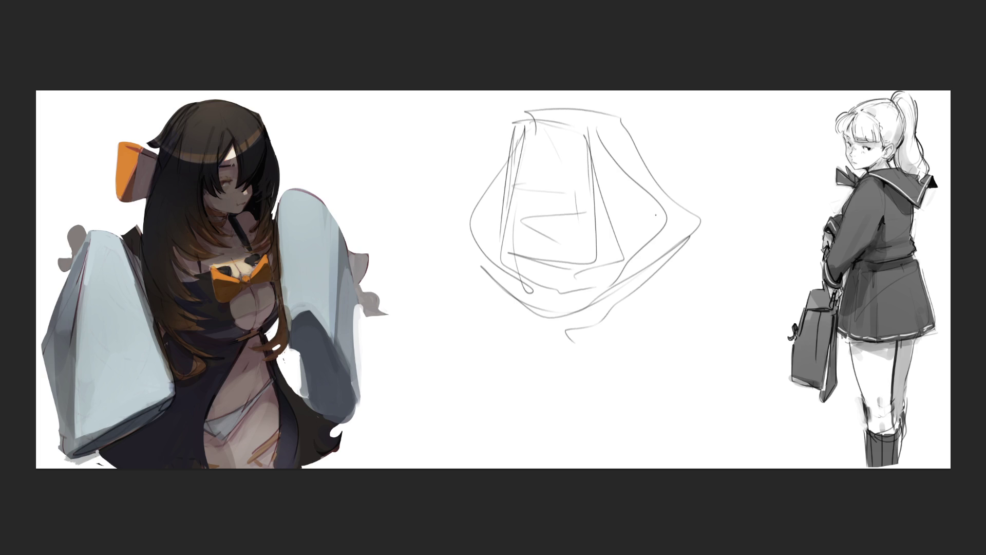
Step: Fade the middle sketch lines and draw darker head lines with a peak over them
mouse_move(561, 136)
mouse_down()
mouse_move(708, 205)
mouse_move(643, 281)
mouse_move(566, 194)
mouse_move(669, 115)
mouse_up()
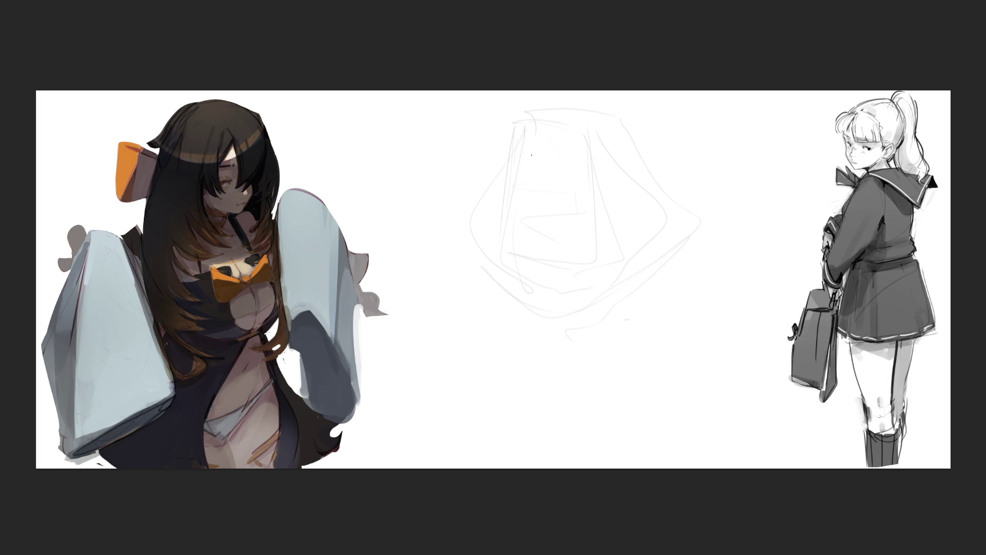
mouse_move(502, 126)
mouse_down()
mouse_move(492, 171)
mouse_move(532, 99)
mouse_move(496, 176)
mouse_up()
mouse_move(513, 98)
mouse_down()
mouse_move(535, 182)
mouse_move(545, 117)
mouse_move(531, 98)
mouse_up()
mouse_move(532, 98)
mouse_down()
mouse_move(558, 143)
mouse_move(530, 138)
mouse_move(532, 166)
mouse_up()
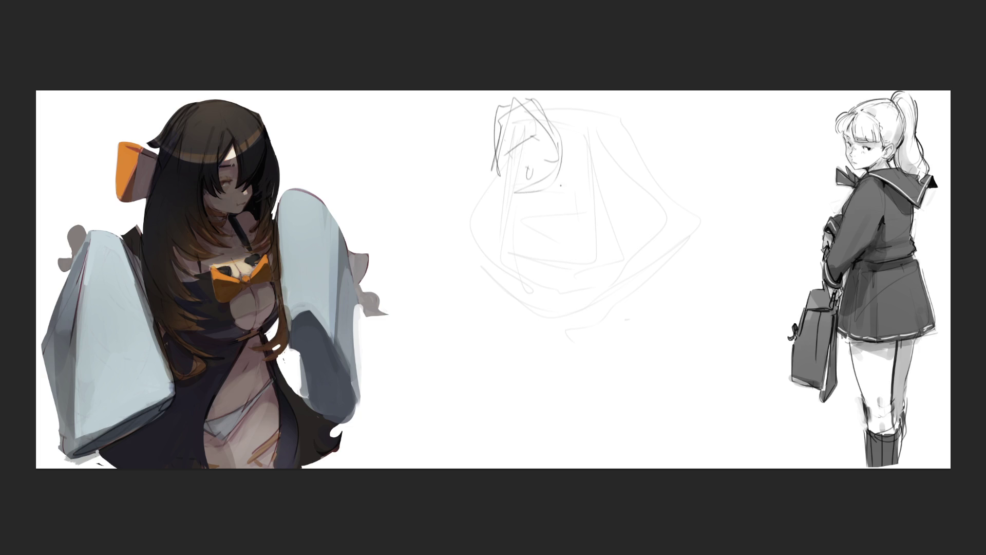
Step: Sketch the new figure's head over the middle sketch: side curve, top, tick marks and chin
drag(571, 127, 578, 151)
drag(515, 111, 548, 94)
drag(565, 99, 587, 137)
mouse_move(508, 166)
mouse_down()
mouse_move(533, 186)
mouse_move(556, 176)
mouse_up()
mouse_move(571, 166)
mouse_down()
mouse_move(572, 183)
mouse_move(572, 162)
mouse_move(595, 208)
mouse_move(605, 391)
mouse_up()
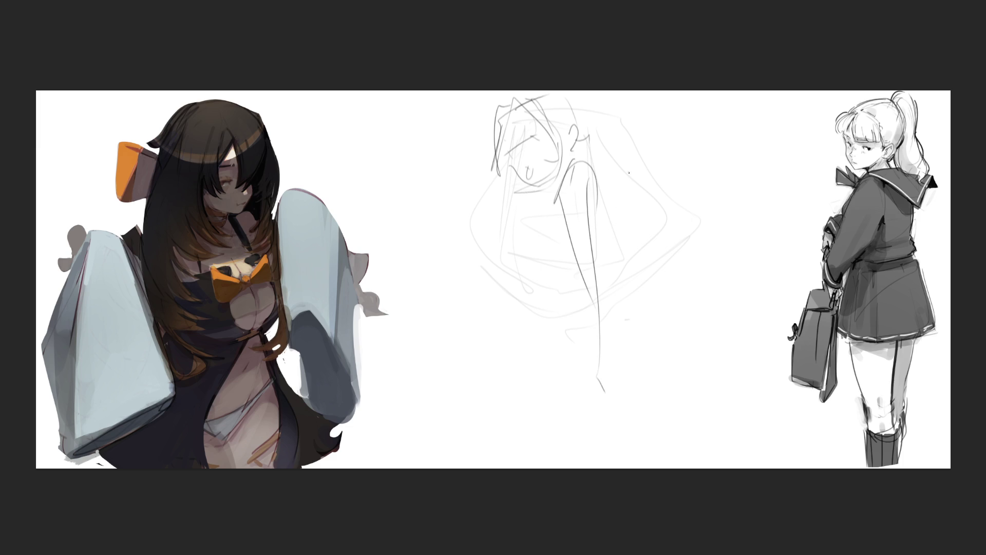
Step: Draw the figure's shoulder loop and arm arcs and outline the arm
drag(565, 164, 604, 214)
mouse_move(549, 191)
mouse_down()
mouse_move(606, 150)
mouse_move(627, 267)
mouse_move(669, 248)
mouse_up()
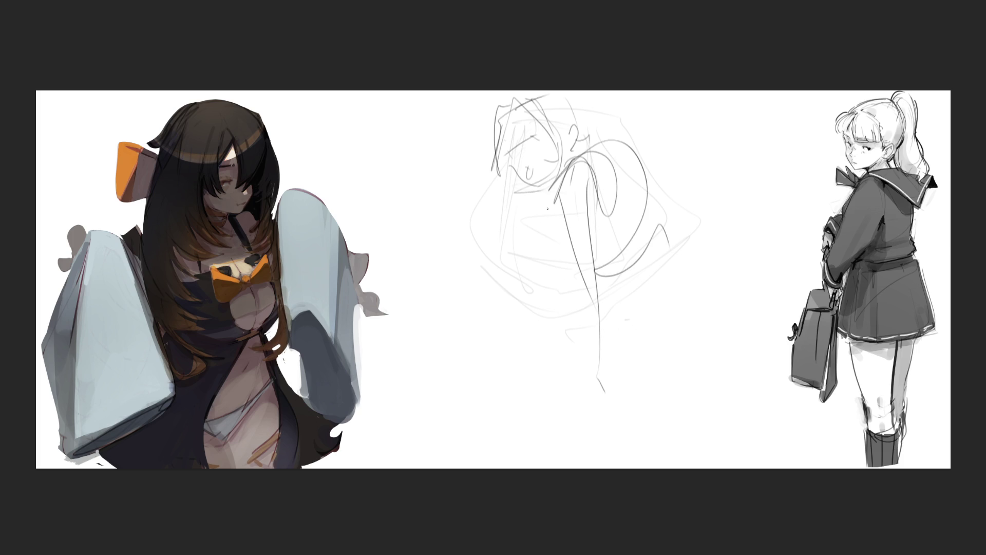
drag(556, 192, 483, 259)
mouse_move(519, 202)
mouse_down()
mouse_move(525, 216)
mouse_move(481, 229)
mouse_move(518, 237)
mouse_up()
mouse_move(564, 195)
mouse_down()
mouse_move(532, 204)
mouse_move(554, 208)
mouse_move(535, 219)
mouse_up()
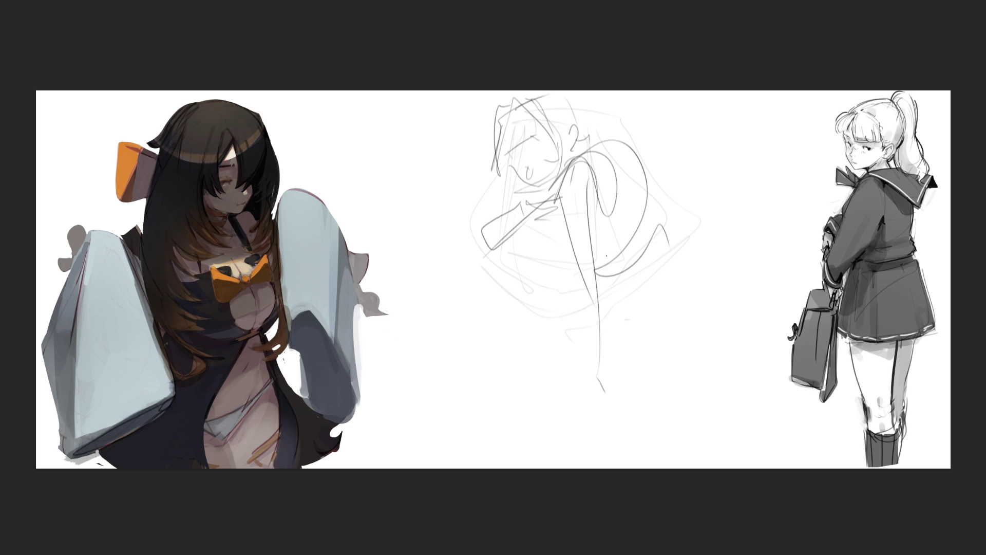
Step: Add the looping body curve, diagonal and vertical body lines, and a leg line
mouse_move(614, 158)
mouse_down()
mouse_move(550, 306)
mouse_move(632, 337)
mouse_move(597, 364)
mouse_up()
drag(605, 435, 689, 301)
drag(697, 239, 707, 403)
mouse_move(558, 295)
mouse_down()
mouse_move(591, 383)
mouse_move(704, 371)
mouse_up()
drag(695, 312, 763, 428)
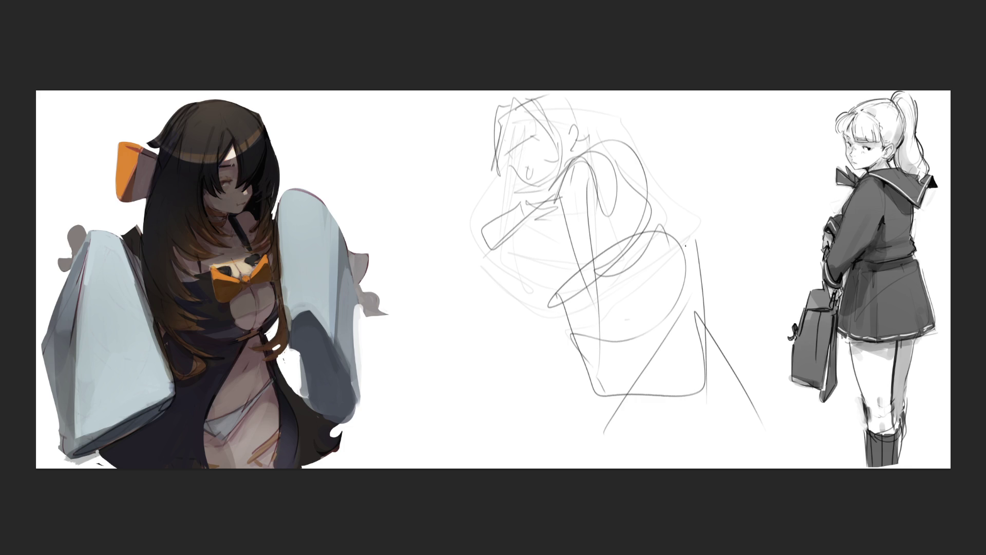
Step: Rotate the middle sketch about 27° clockwise, shift it left, and soft-erase it paler
click(735, 420)
drag(779, 432, 683, 487)
mouse_move(662, 308)
mouse_down()
mouse_move(654, 346)
mouse_move(630, 319)
mouse_up()
key(Return)
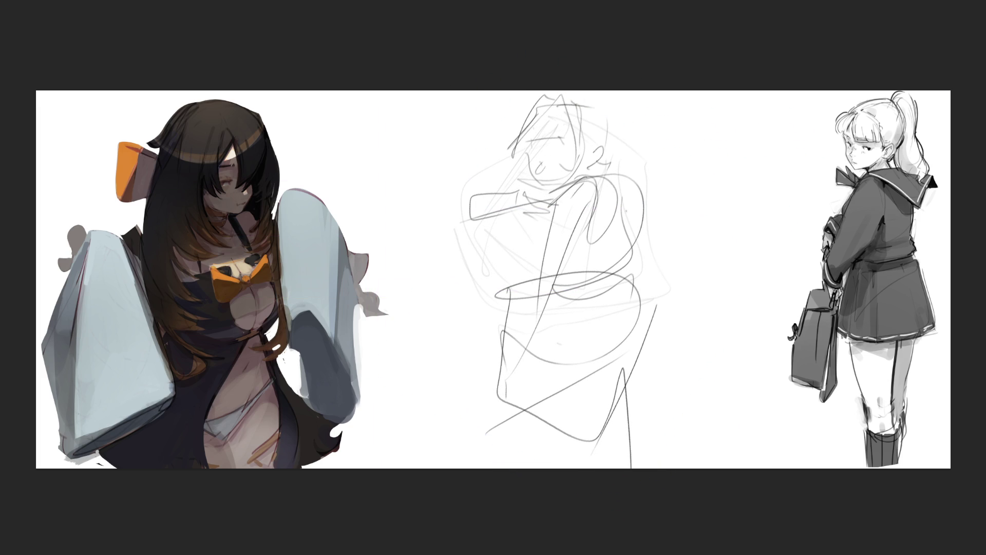
mouse_move(660, 165)
mouse_down()
mouse_move(469, 100)
mouse_move(432, 276)
mouse_move(562, 478)
mouse_up()
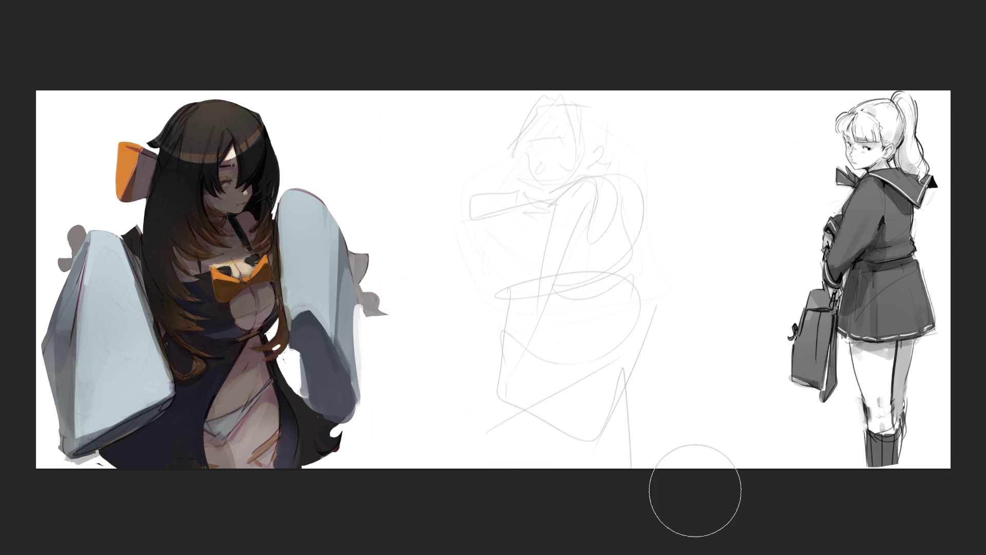
key(e)
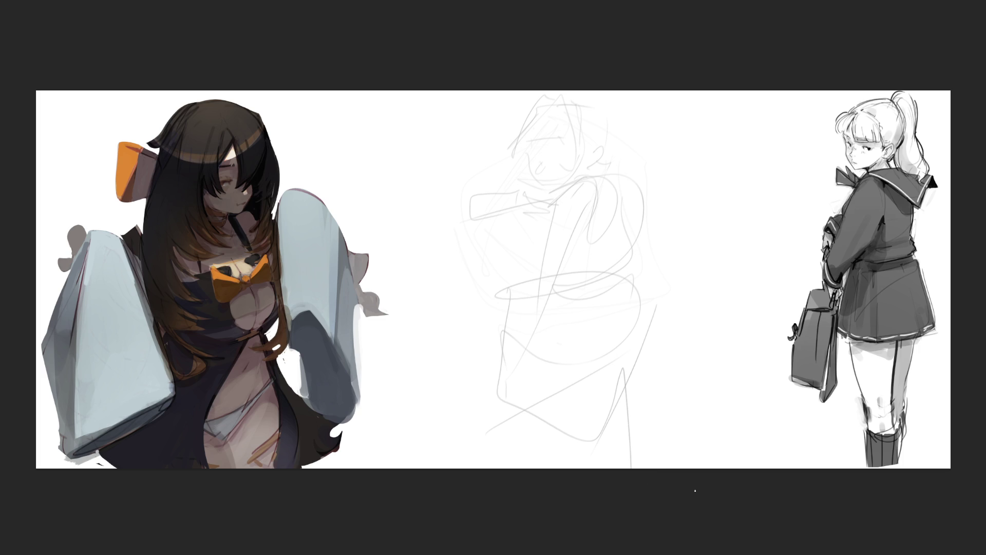
Step: Draw dark collar, shoulder and arm strokes, undoing the hooked and L-shaped lines
mouse_move(524, 189)
mouse_down()
mouse_move(524, 204)
mouse_move(547, 191)
mouse_move(546, 208)
mouse_move(621, 151)
mouse_up()
drag(545, 195, 623, 149)
drag(627, 145, 647, 193)
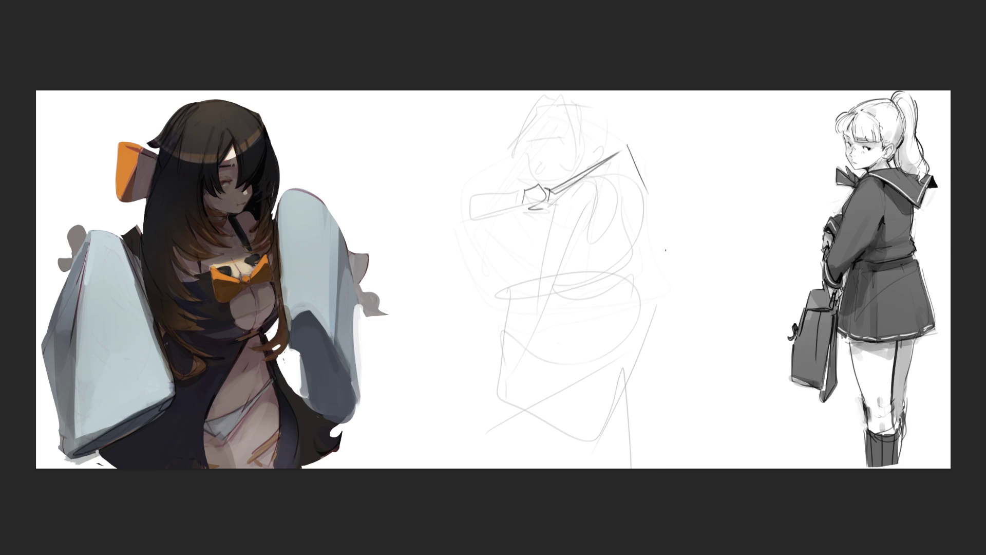
drag(593, 173, 662, 250)
mouse_move(635, 154)
mouse_down()
mouse_move(674, 142)
mouse_move(697, 211)
mouse_up()
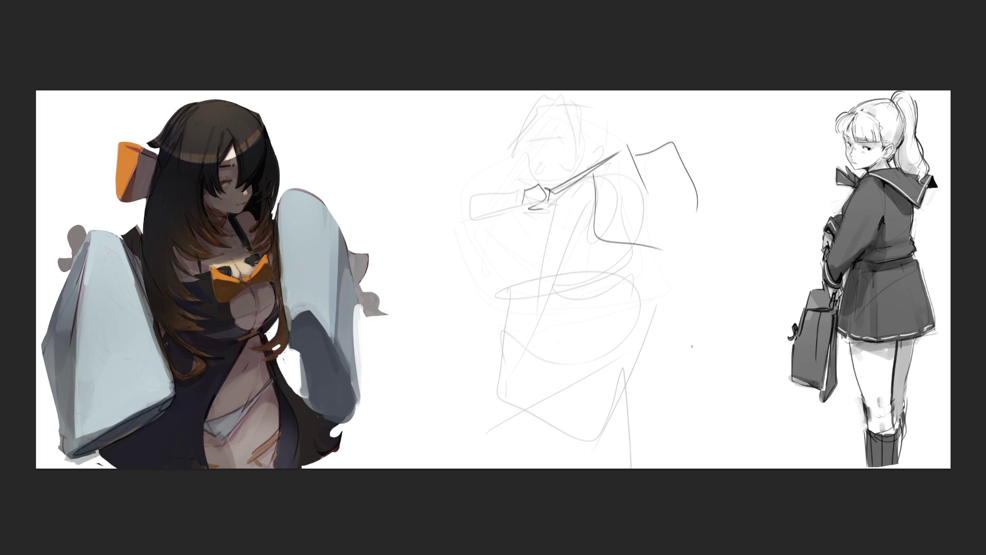
key(ctrl+z)
key(ctrl+z)
Step: Add a diagonal below the collar, two long parallel diagonals and a waist line
mouse_move(606, 163)
mouse_down()
mouse_move(645, 232)
mouse_move(654, 116)
mouse_move(722, 189)
mouse_up()
drag(666, 217, 714, 237)
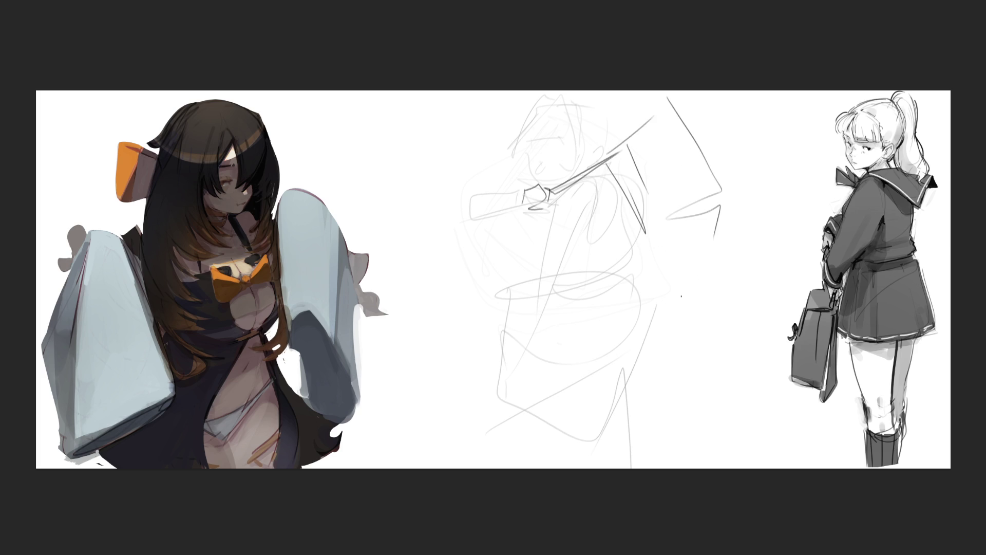
drag(583, 181, 489, 319)
mouse_move(457, 364)
mouse_down()
mouse_move(583, 217)
mouse_move(592, 245)
mouse_up()
drag(561, 286, 659, 278)
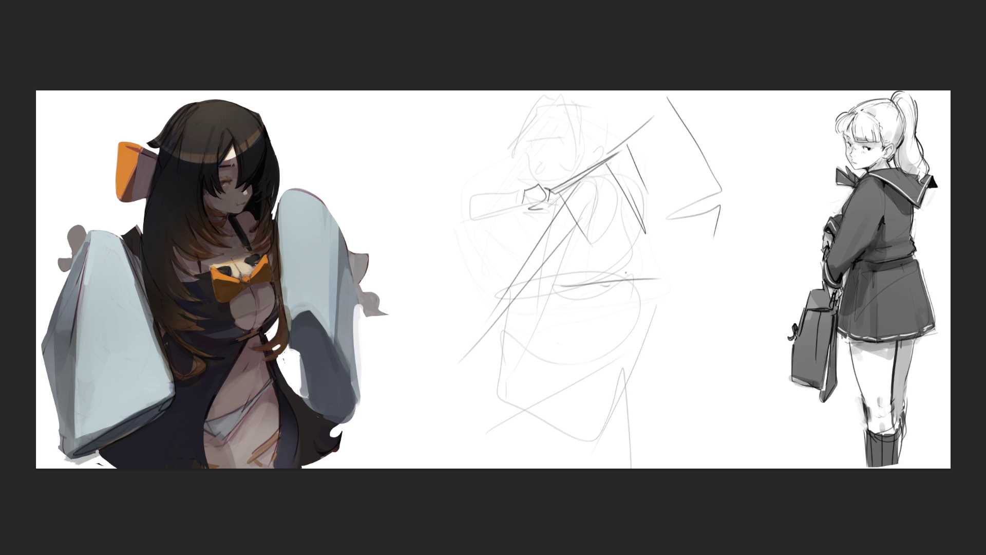
Step: Soft-erase the middle figure's dark strokes, then redraw the arm and hand lines over them
mouse_move(626, 362)
mouse_down()
mouse_move(588, 178)
mouse_move(501, 220)
mouse_move(687, 146)
mouse_move(613, 442)
mouse_move(489, 247)
mouse_move(645, 424)
mouse_move(681, 389)
mouse_up()
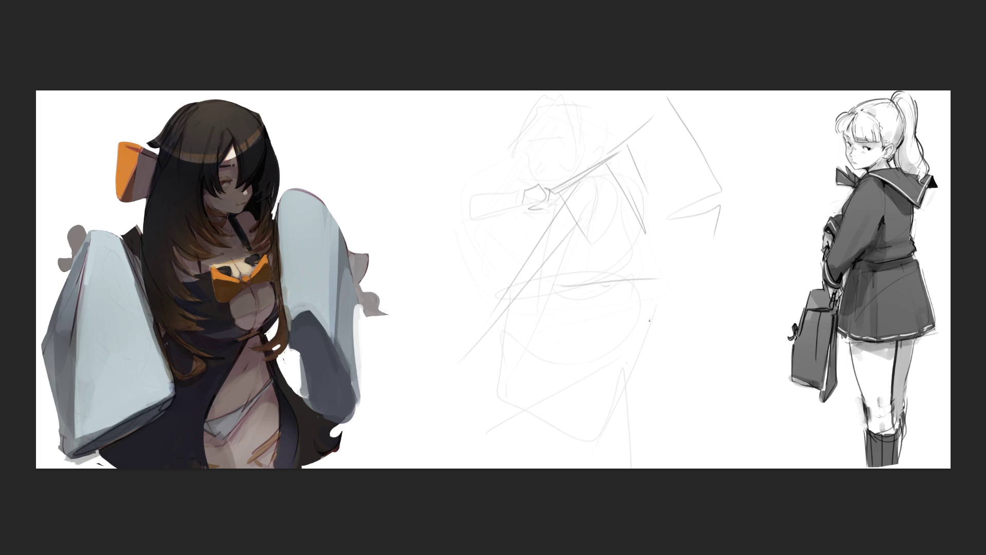
mouse_move(536, 187)
mouse_down()
mouse_move(552, 197)
mouse_move(519, 203)
mouse_move(552, 209)
mouse_move(555, 196)
mouse_move(453, 215)
mouse_move(486, 219)
mouse_up()
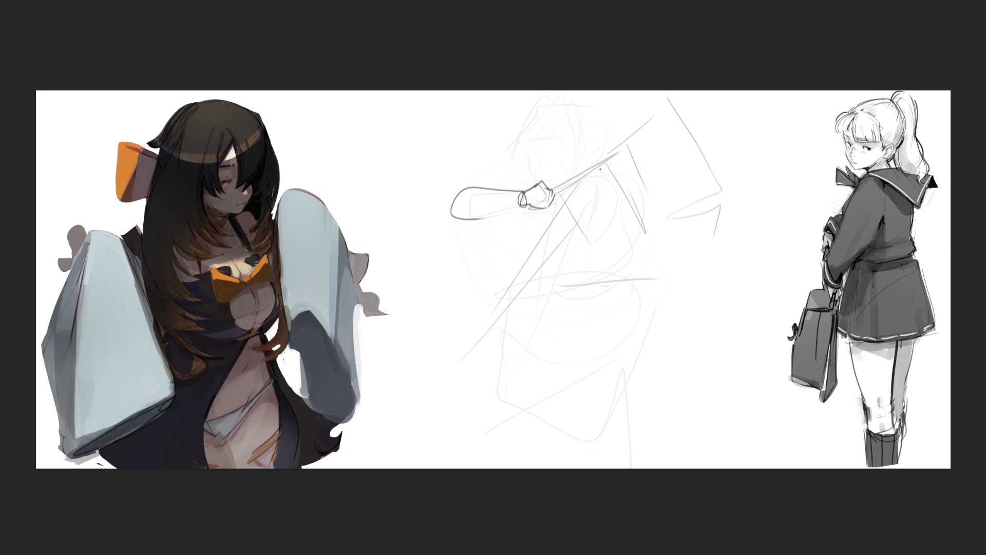
drag(492, 182, 520, 176)
drag(528, 130, 532, 176)
Step: Draw the new figure's triangular torso, closing it with a bottom edge
drag(445, 193, 522, 319)
drag(565, 216, 494, 325)
drag(577, 184, 517, 302)
drag(575, 221, 519, 311)
mouse_move(605, 172)
mouse_down()
mouse_move(684, 281)
mouse_move(518, 322)
mouse_up()
drag(526, 310, 548, 266)
Step: Sketch the head with skull, jaw and eye, plus a long stick from the hand
drag(566, 175, 588, 173)
mouse_move(517, 118)
mouse_down()
mouse_move(532, 160)
mouse_move(568, 170)
mouse_up()
mouse_move(518, 144)
mouse_down()
mouse_move(534, 95)
mouse_move(572, 159)
mouse_up()
mouse_move(588, 99)
mouse_down()
mouse_move(590, 147)
mouse_move(569, 127)
mouse_up()
drag(556, 133, 556, 137)
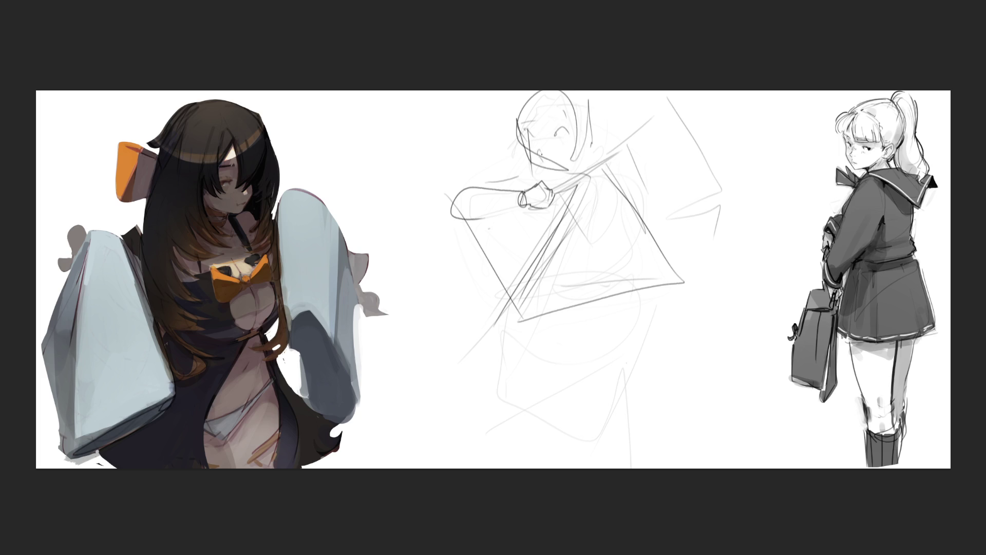
mouse_move(544, 188)
mouse_down()
mouse_move(629, 119)
mouse_move(543, 196)
mouse_up()
mouse_move(627, 125)
mouse_down()
mouse_move(648, 104)
mouse_move(541, 197)
mouse_move(632, 119)
mouse_up()
drag(540, 204, 555, 221)
Step: Sketch the legs and the surrounding zigzag, rising and lower body lines
mouse_move(500, 309)
mouse_down()
mouse_move(496, 369)
mouse_move(510, 416)
mouse_move(504, 404)
mouse_up()
drag(514, 372, 499, 319)
mouse_move(442, 299)
mouse_down()
mouse_move(545, 337)
mouse_move(431, 273)
mouse_up()
mouse_move(451, 280)
mouse_down()
mouse_move(524, 320)
mouse_move(716, 255)
mouse_up()
drag(653, 239, 717, 254)
mouse_move(528, 301)
mouse_down()
mouse_move(434, 329)
mouse_move(455, 403)
mouse_up()
drag(513, 313, 548, 416)
mouse_move(431, 280)
mouse_down()
mouse_move(429, 300)
mouse_move(532, 426)
mouse_move(726, 260)
mouse_move(523, 460)
mouse_move(684, 370)
mouse_move(493, 464)
mouse_up()
Step: Add a curled oval at the bottom, then erase the whole sketch much lighter
mouse_move(581, 465)
mouse_down()
mouse_move(688, 368)
mouse_move(633, 466)
mouse_move(684, 419)
mouse_up()
drag(704, 355, 591, 430)
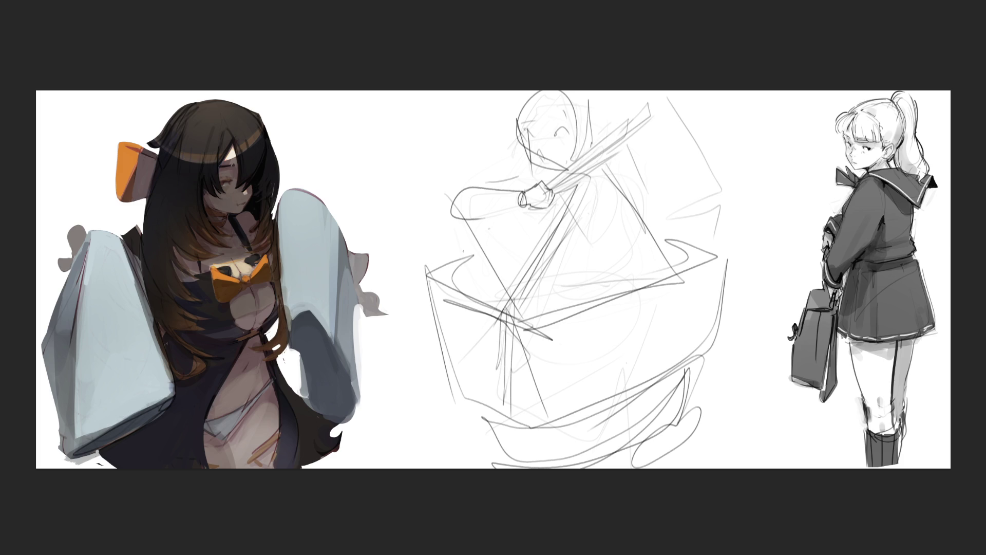
mouse_move(530, 235)
mouse_down()
mouse_move(595, 77)
mouse_move(616, 401)
mouse_move(683, 330)
mouse_move(463, 48)
mouse_move(529, 326)
mouse_move(545, 135)
mouse_move(762, 187)
mouse_move(761, 368)
mouse_up()
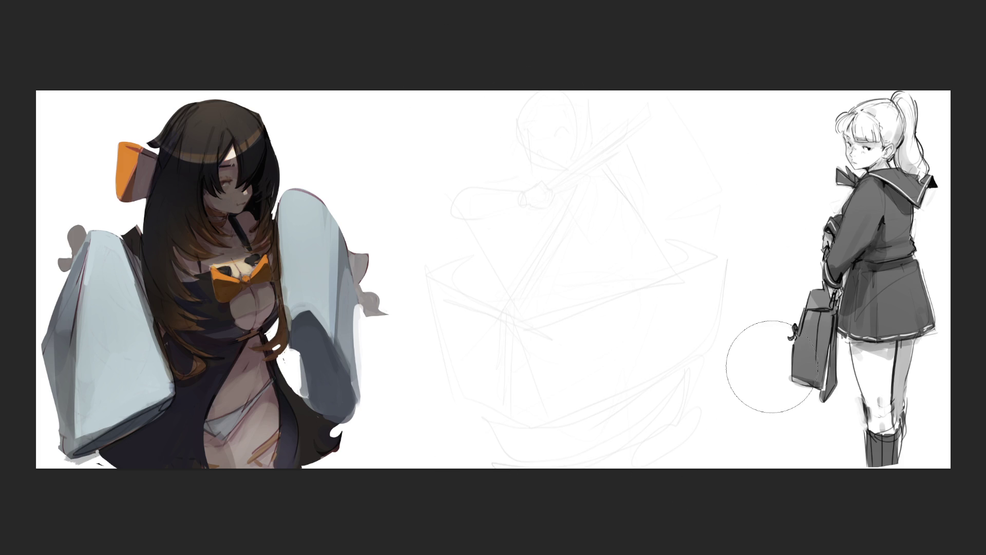
Step: With a small pencil brush, outline the big toe and neighbouring toes
key(b)
mouse_move(517, 142)
mouse_down()
mouse_move(533, 126)
mouse_move(554, 182)
mouse_move(543, 196)
mouse_up()
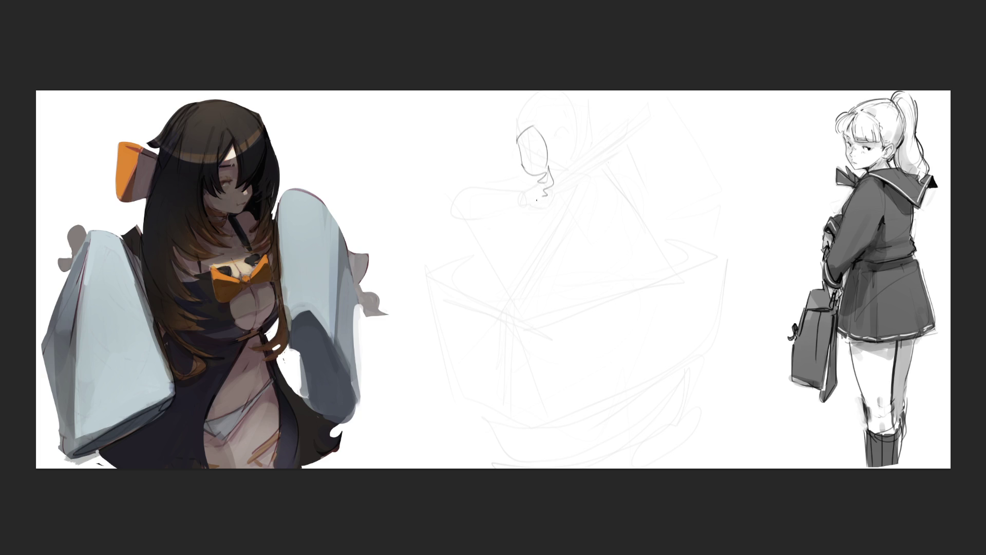
drag(549, 153, 551, 203)
drag(529, 170, 544, 205)
mouse_move(501, 157)
mouse_down()
mouse_move(520, 190)
mouse_move(485, 200)
mouse_move(491, 218)
mouse_up()
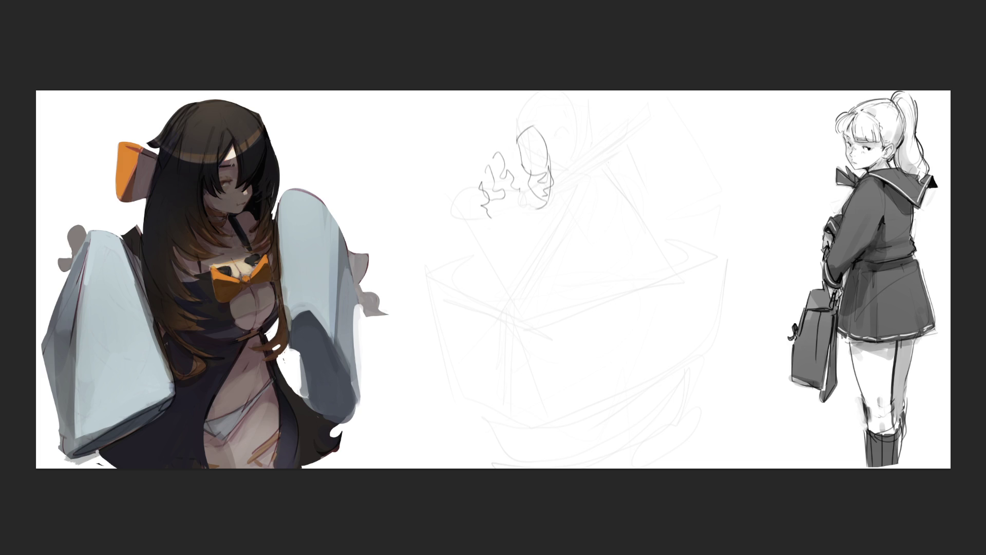
drag(477, 191, 481, 212)
Step: Draw the remaining toes and the foot's edge down to the heel
drag(557, 195, 556, 228)
mouse_move(527, 191)
mouse_down()
mouse_move(501, 213)
mouse_move(542, 186)
mouse_up()
drag(544, 221, 561, 181)
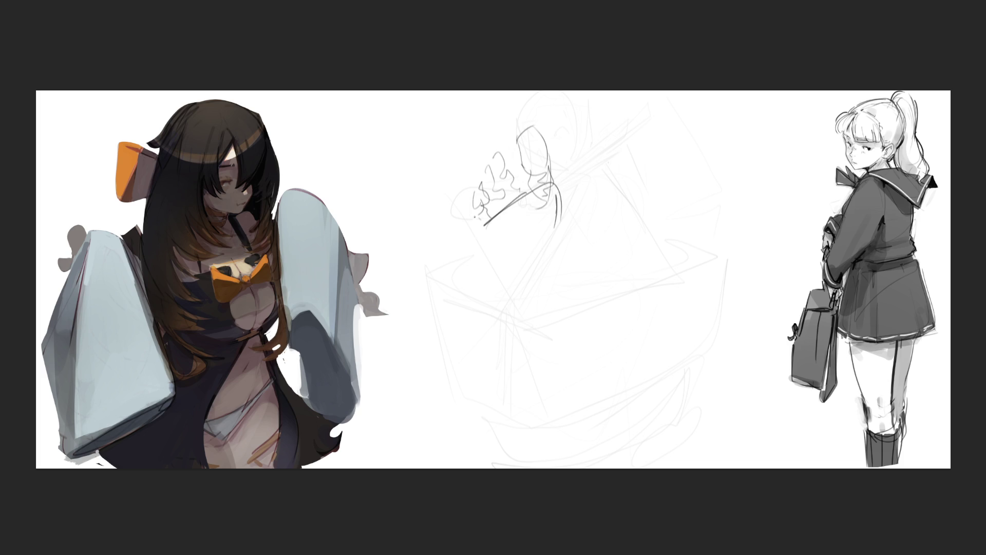
mouse_move(474, 221)
mouse_down()
mouse_move(505, 275)
mouse_move(537, 201)
mouse_move(559, 236)
mouse_move(555, 184)
mouse_move(580, 376)
mouse_move(508, 279)
mouse_move(560, 375)
mouse_move(595, 347)
mouse_move(545, 302)
mouse_move(586, 303)
mouse_move(562, 237)
mouse_move(529, 283)
mouse_move(532, 372)
mouse_up()
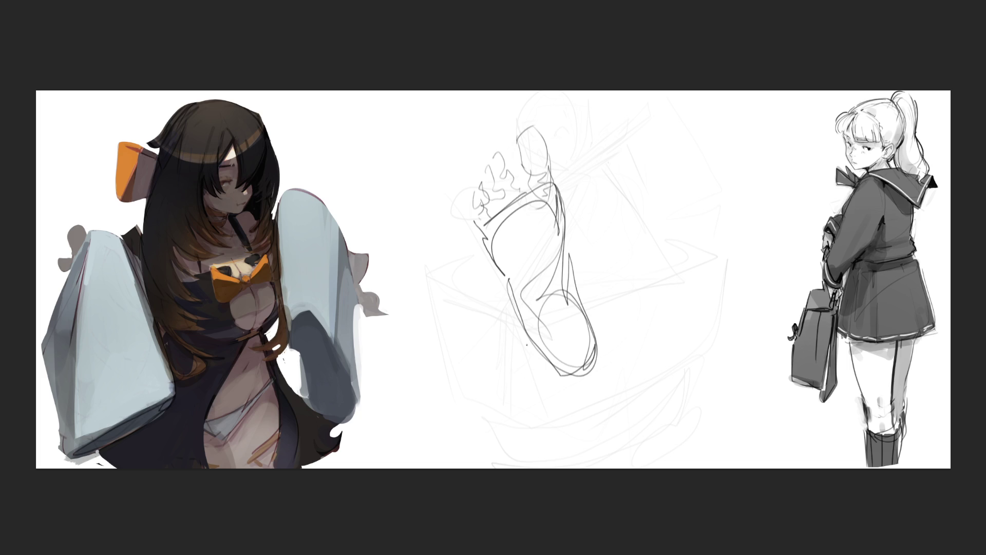
mouse_move(506, 288)
mouse_down()
mouse_move(539, 362)
mouse_move(505, 288)
mouse_move(428, 231)
mouse_move(509, 344)
mouse_move(411, 246)
mouse_move(478, 229)
mouse_move(531, 328)
mouse_up()
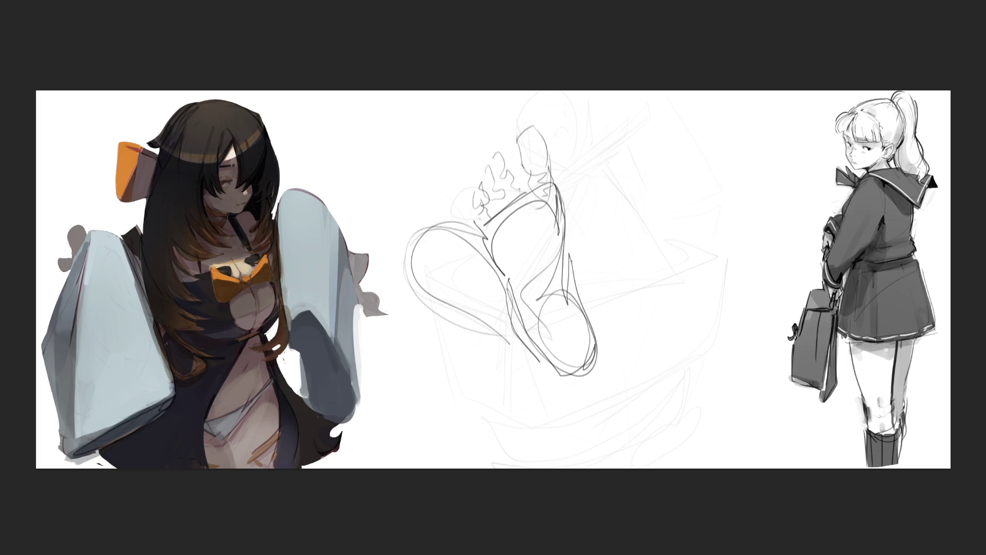
Step: Draw a second sole-up foot with toes to the right, then erase both feet faint
mouse_move(584, 174)
mouse_down()
mouse_move(588, 231)
mouse_move(647, 198)
mouse_move(658, 242)
mouse_move(647, 264)
mouse_up()
mouse_move(598, 244)
mouse_down()
mouse_move(639, 264)
mouse_move(591, 278)
mouse_move(650, 257)
mouse_move(610, 361)
mouse_up()
mouse_move(637, 322)
mouse_down()
mouse_move(599, 169)
mouse_move(641, 159)
mouse_move(675, 216)
mouse_move(663, 181)
mouse_up()
mouse_move(526, 138)
mouse_down()
mouse_move(480, 194)
mouse_move(524, 128)
mouse_move(560, 187)
mouse_move(606, 119)
mouse_move(611, 172)
mouse_move(642, 140)
mouse_move(670, 208)
mouse_up()
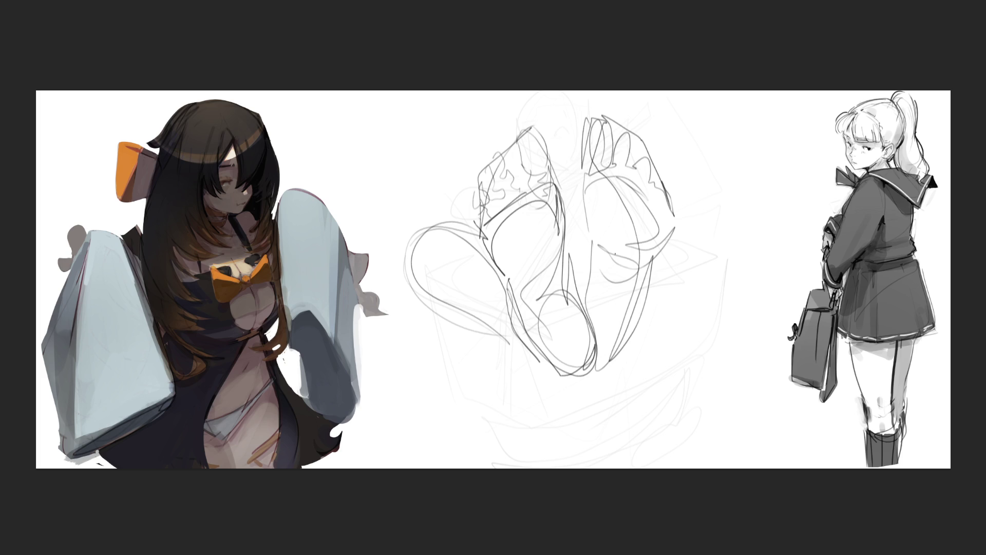
mouse_move(606, 245)
mouse_down()
mouse_move(616, 231)
mouse_move(539, 98)
mouse_move(485, 286)
mouse_move(537, 381)
mouse_move(652, 293)
mouse_move(612, 379)
mouse_move(524, 277)
mouse_move(453, 395)
mouse_up()
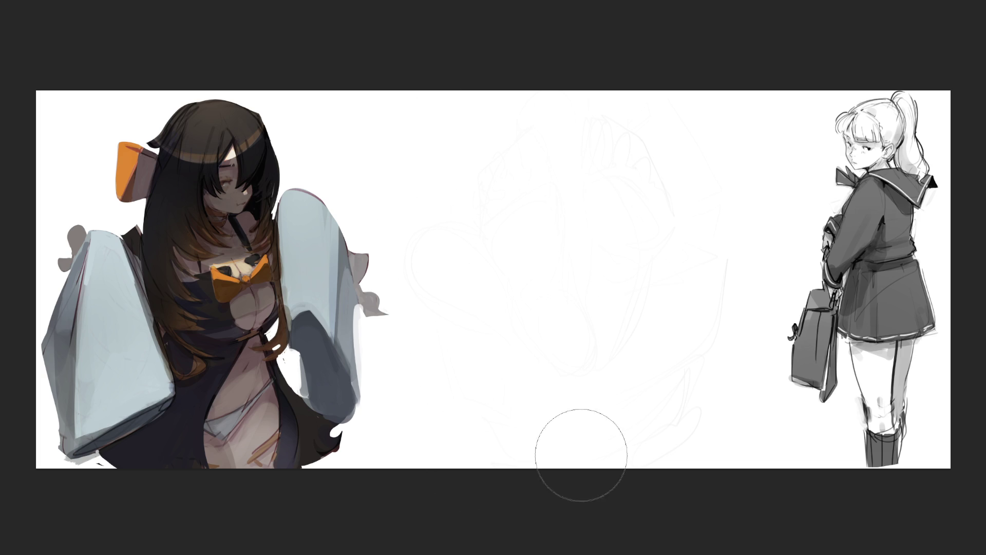
Step: Erase the centre's faint lines and block in a trial figure head with jaw and chin
mouse_move(691, 428)
mouse_down()
mouse_move(504, 346)
mouse_move(656, 230)
mouse_move(689, 238)
mouse_move(444, 345)
mouse_up()
drag(530, 140, 539, 196)
mouse_move(530, 142)
mouse_down()
mouse_move(565, 110)
mouse_move(585, 148)
mouse_up()
drag(565, 111, 542, 201)
drag(549, 215, 582, 119)
drag(583, 118, 584, 208)
mouse_move(589, 167)
mouse_down()
mouse_move(598, 190)
mouse_move(552, 218)
mouse_move(588, 228)
mouse_move(576, 251)
mouse_move(560, 244)
mouse_up()
mouse_move(536, 195)
mouse_down()
mouse_move(552, 215)
mouse_move(540, 262)
mouse_move(582, 213)
mouse_move(613, 316)
mouse_move(589, 259)
mouse_move(606, 334)
mouse_up()
Step: Sketch a bulging torso shape and a leg with foot, then delete those strokes
drag(595, 291, 583, 337)
drag(590, 242, 594, 289)
mouse_move(590, 244)
mouse_down()
mouse_move(630, 301)
mouse_move(608, 327)
mouse_up()
drag(619, 285, 607, 316)
mouse_move(588, 246)
mouse_down()
mouse_move(622, 294)
mouse_move(525, 307)
mouse_move(557, 335)
mouse_move(615, 323)
mouse_up()
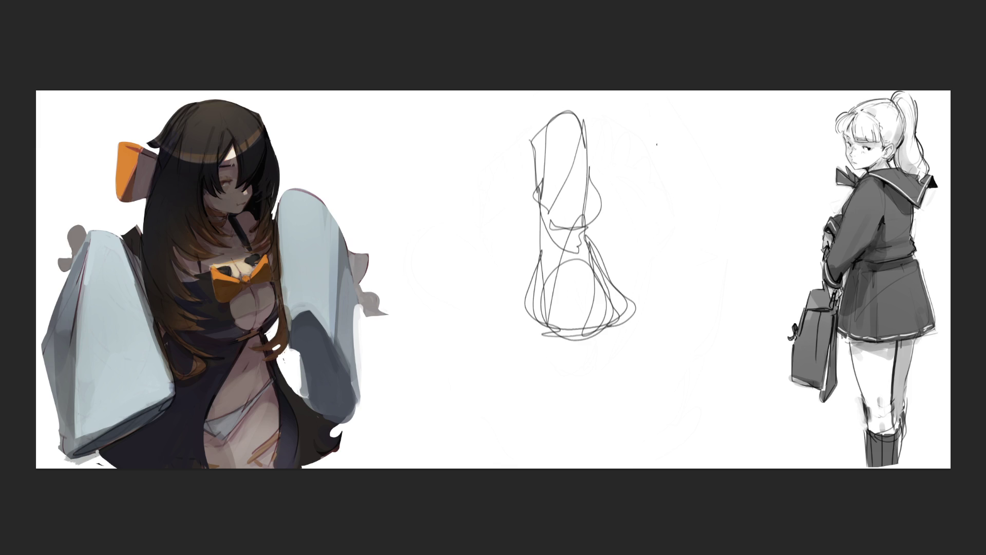
mouse_move(649, 140)
mouse_down()
mouse_move(659, 183)
mouse_move(794, 123)
mouse_move(661, 183)
mouse_move(659, 222)
mouse_move(716, 269)
mouse_move(654, 194)
mouse_up()
mouse_move(645, 150)
mouse_down()
mouse_move(654, 195)
mouse_move(713, 287)
mouse_move(711, 381)
mouse_move(681, 325)
mouse_move(694, 411)
mouse_move(718, 411)
mouse_move(655, 414)
mouse_move(728, 427)
mouse_up()
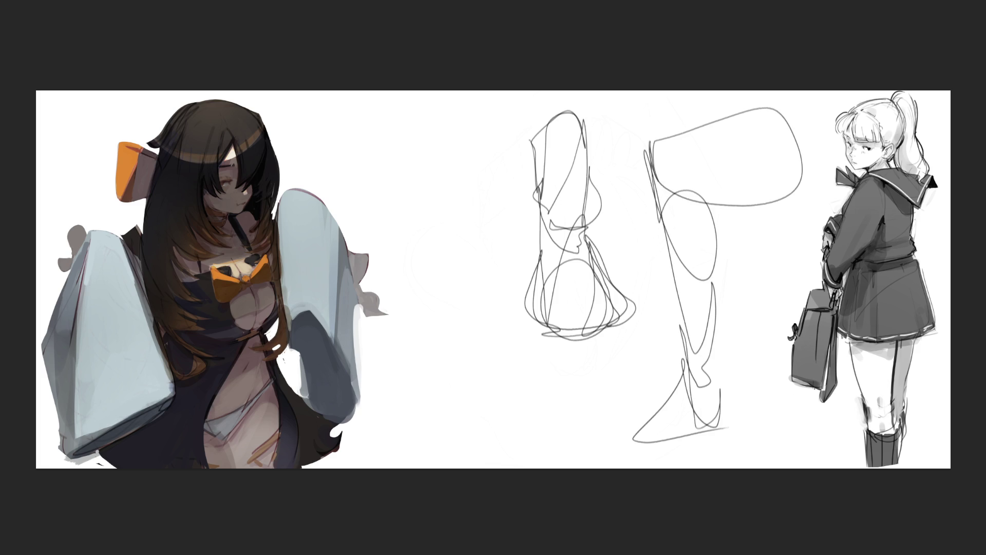
key(Delete)
key(Delete)
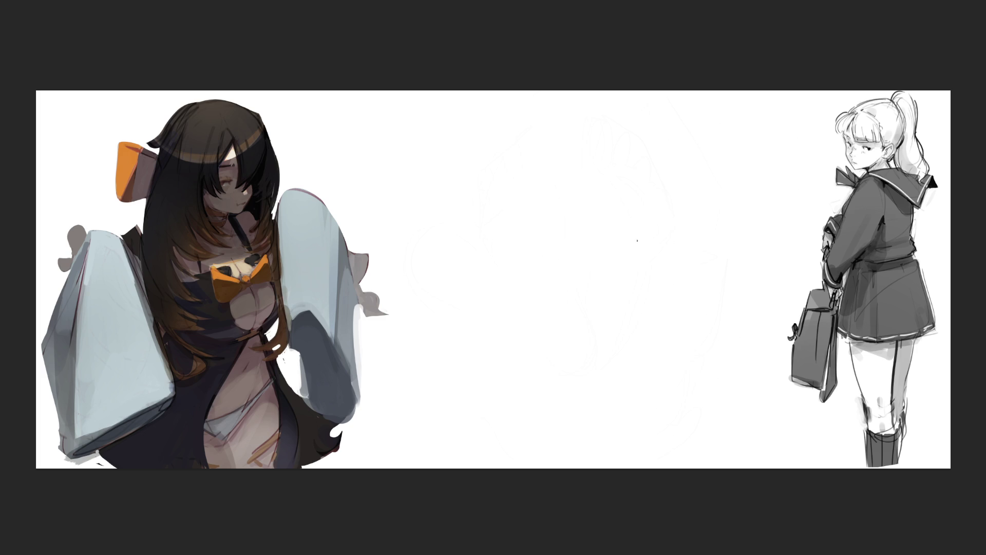
Step: Draw a loose head sketch with neck and shoulders in the blank centre
drag(477, 145, 483, 206)
mouse_move(480, 170)
mouse_down()
mouse_move(523, 286)
mouse_move(490, 185)
mouse_move(565, 180)
mouse_move(520, 198)
mouse_move(483, 179)
mouse_move(534, 148)
mouse_move(507, 208)
mouse_move(542, 265)
mouse_move(596, 218)
mouse_move(619, 164)
mouse_move(585, 169)
mouse_move(513, 111)
mouse_move(452, 206)
mouse_move(473, 128)
mouse_move(516, 98)
mouse_move(605, 95)
mouse_move(614, 225)
mouse_move(577, 261)
mouse_move(570, 283)
mouse_up()
mouse_move(595, 228)
mouse_down()
mouse_move(552, 307)
mouse_move(591, 323)
mouse_move(562, 344)
mouse_move(654, 307)
mouse_up()
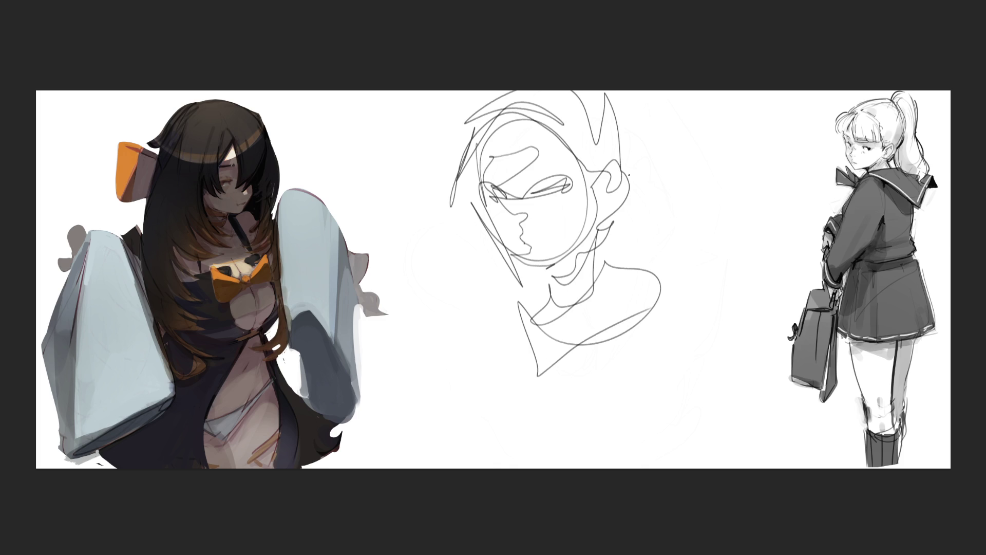
Step: Draw a second head to the right with facial features and chin
drag(649, 177, 679, 110)
mouse_move(663, 151)
mouse_down()
mouse_move(695, 109)
mouse_move(758, 160)
mouse_up()
mouse_move(668, 123)
mouse_down()
mouse_move(689, 163)
mouse_move(709, 156)
mouse_move(694, 176)
mouse_up()
mouse_move(690, 171)
mouse_down()
mouse_move(710, 162)
mouse_move(716, 170)
mouse_move(705, 159)
mouse_up()
mouse_move(694, 162)
mouse_down()
mouse_move(691, 142)
mouse_move(740, 168)
mouse_move(738, 146)
mouse_move(751, 193)
mouse_up()
mouse_move(744, 191)
mouse_down()
mouse_move(758, 172)
mouse_move(786, 219)
mouse_move(760, 203)
mouse_move(783, 226)
mouse_move(779, 249)
mouse_move(757, 257)
mouse_move(729, 316)
mouse_move(671, 302)
mouse_move(667, 232)
mouse_move(648, 219)
mouse_move(664, 200)
mouse_move(670, 218)
mouse_move(661, 220)
mouse_move(653, 198)
mouse_move(669, 130)
mouse_move(620, 179)
mouse_move(648, 317)
mouse_move(740, 318)
mouse_move(649, 332)
mouse_move(757, 314)
mouse_move(762, 339)
mouse_up()
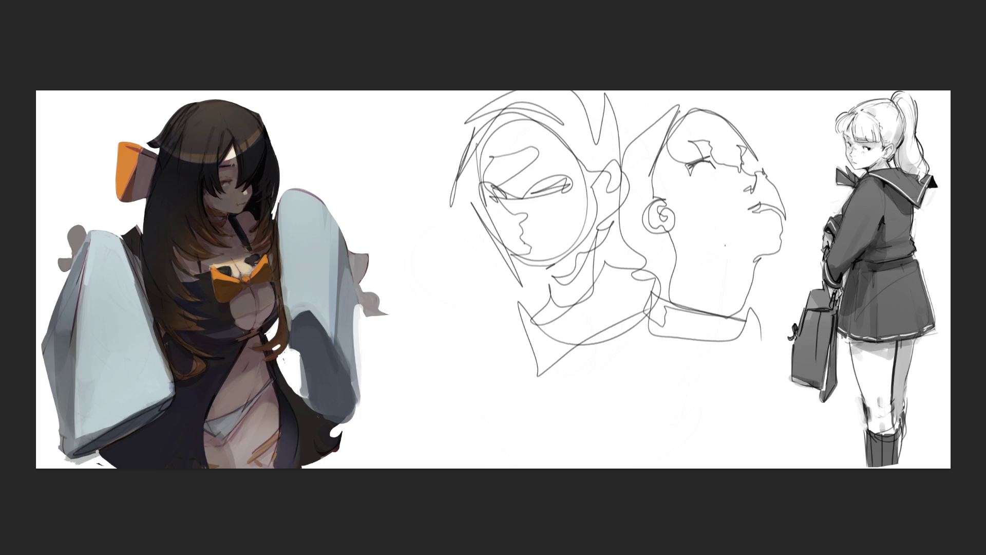
key(ctrl+t)
Step: Scale the head sketches down, move them up-left, zoom in, and start a sketch beside them
drag(788, 294, 621, 290)
mouse_move(557, 280)
mouse_down()
mouse_move(534, 221)
mouse_move(466, 194)
mouse_up()
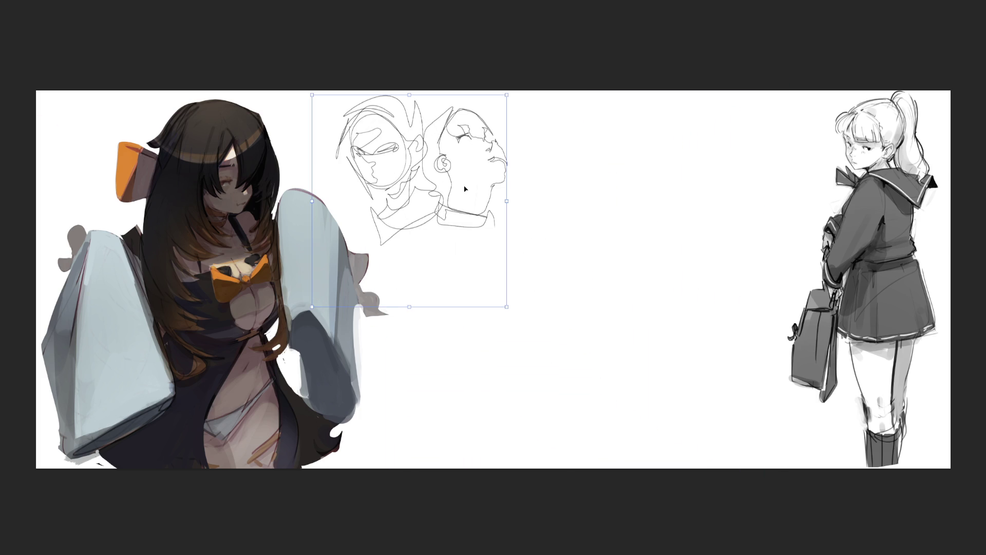
key(Return)
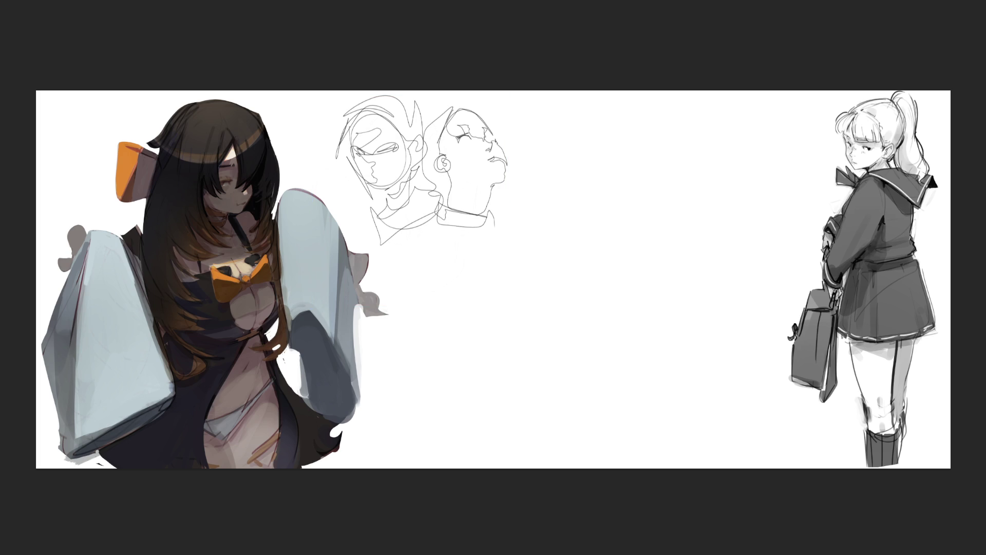
key(ctrl+plus)
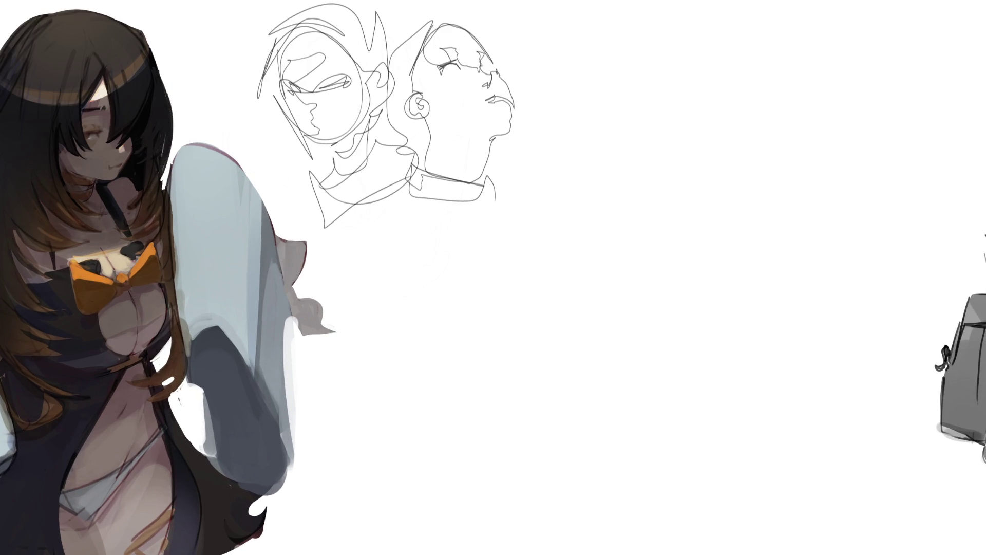
mouse_move(617, 103)
mouse_down()
mouse_move(622, 148)
mouse_move(649, 145)
mouse_move(636, 91)
mouse_move(654, 123)
mouse_move(656, 93)
mouse_move(683, 120)
mouse_move(662, 173)
mouse_move(635, 180)
mouse_move(622, 172)
mouse_move(610, 106)
mouse_move(601, 170)
mouse_move(590, 173)
mouse_move(611, 189)
mouse_move(673, 166)
mouse_move(655, 190)
mouse_move(748, 220)
mouse_move(665, 191)
mouse_move(711, 210)
mouse_move(752, 187)
mouse_move(680, 118)
mouse_move(717, 130)
mouse_move(762, 170)
mouse_move(719, 121)
mouse_move(725, 92)
mouse_move(739, 121)
mouse_move(690, 102)
mouse_move(686, 68)
mouse_move(741, 131)
mouse_move(721, 62)
mouse_move(672, 36)
mouse_move(682, 96)
mouse_up()
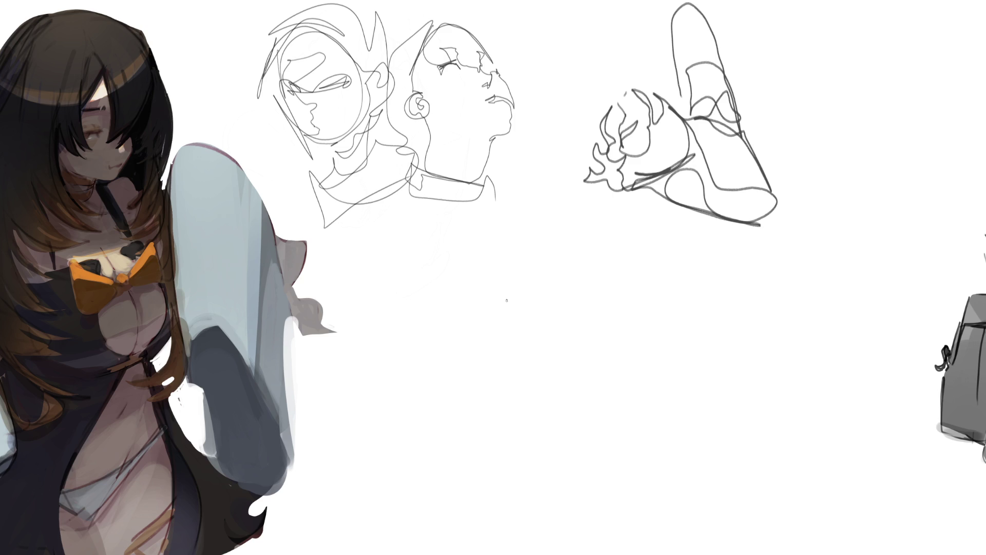
Step: Add an ear curl to the monkey sketch, then delete all the line sketches
mouse_move(510, 303)
mouse_down()
mouse_move(505, 282)
mouse_move(492, 284)
mouse_move(505, 302)
mouse_move(480, 260)
mouse_move(522, 294)
mouse_move(486, 249)
mouse_move(494, 224)
mouse_move(676, 202)
mouse_move(685, 298)
mouse_move(730, 290)
mouse_move(701, 286)
mouse_move(710, 259)
mouse_move(693, 295)
mouse_move(677, 289)
mouse_move(681, 275)
mouse_move(559, 236)
mouse_move(534, 327)
mouse_move(643, 307)
mouse_move(675, 284)
mouse_move(634, 258)
mouse_move(662, 261)
mouse_move(529, 262)
mouse_move(568, 260)
mouse_move(581, 282)
mouse_move(600, 288)
mouse_move(555, 315)
mouse_move(595, 324)
mouse_move(678, 299)
mouse_move(684, 331)
mouse_move(674, 357)
mouse_move(505, 343)
mouse_move(513, 352)
mouse_move(501, 334)
mouse_move(504, 393)
mouse_move(644, 371)
mouse_move(723, 333)
mouse_move(558, 401)
mouse_move(526, 442)
mouse_move(689, 476)
mouse_move(449, 437)
mouse_move(750, 393)
mouse_move(461, 497)
mouse_move(570, 481)
mouse_move(576, 493)
mouse_move(682, 486)
mouse_move(685, 413)
mouse_move(516, 508)
mouse_move(693, 506)
mouse_move(498, 370)
mouse_move(717, 358)
mouse_move(631, 504)
mouse_move(679, 509)
mouse_move(835, 370)
mouse_move(898, 237)
mouse_move(816, 287)
mouse_move(760, 492)
mouse_move(726, 496)
mouse_up()
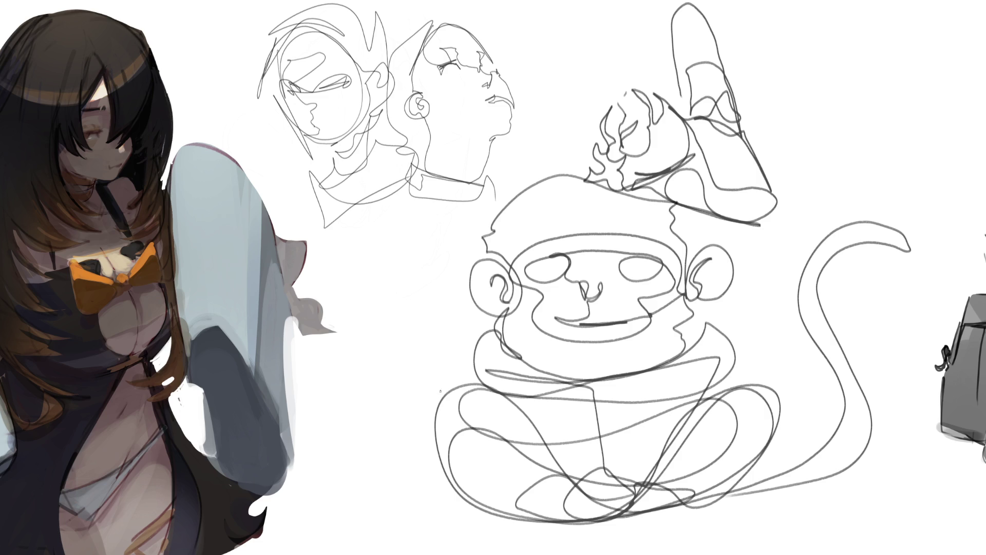
key(Delete)
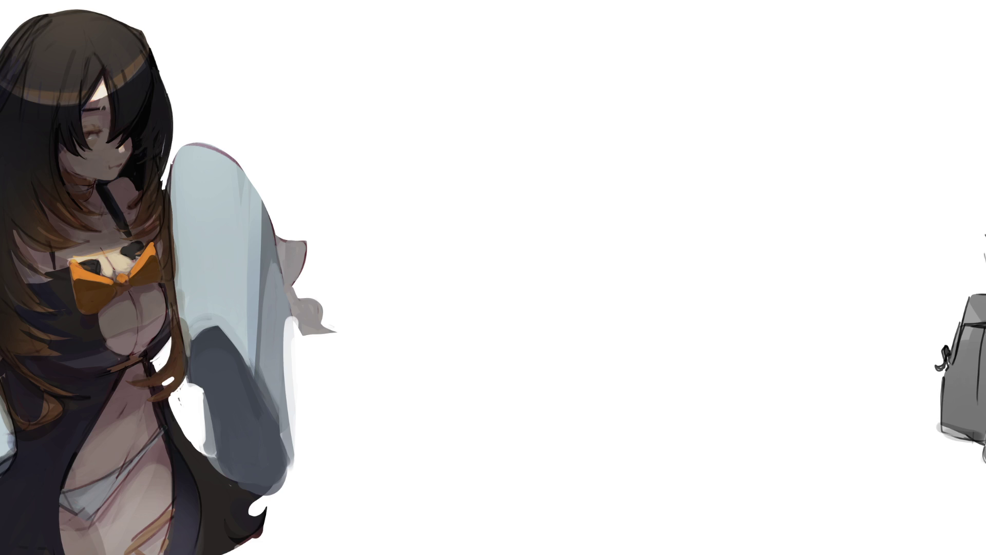
Step: Sketch a girl's gesture figure with jagged hair, body, hips and an arm raised to her face
mouse_move(606, 74)
mouse_down()
mouse_move(607, 98)
mouse_move(661, 100)
mouse_up()
mouse_move(750, 387)
mouse_down()
mouse_move(788, 447)
mouse_move(719, 539)
mouse_move(649, 457)
mouse_up()
mouse_move(626, 388)
mouse_down()
mouse_move(665, 517)
mouse_move(713, 542)
mouse_move(677, 538)
mouse_move(623, 401)
mouse_move(629, 290)
mouse_move(597, 106)
mouse_move(605, 170)
mouse_move(596, 131)
mouse_move(602, 157)
mouse_move(545, 197)
mouse_up()
mouse_move(604, 165)
mouse_down()
mouse_move(549, 230)
mouse_move(573, 230)
mouse_move(619, 181)
mouse_up()
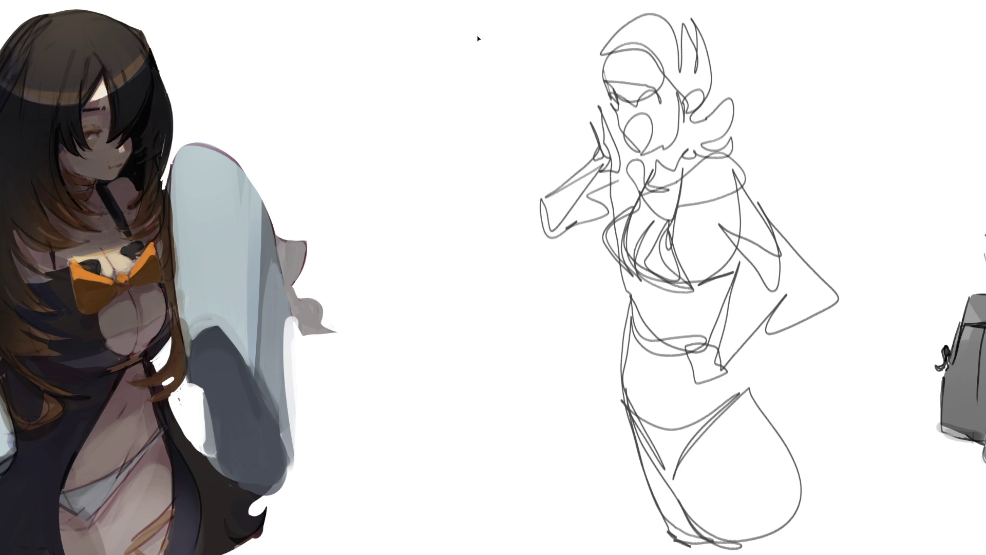
Step: Shrink the figure sketch to about half size, move it up-left, and commit it
mouse_move(689, 277)
mouse_down()
mouse_move(600, 385)
mouse_move(595, 418)
mouse_move(357, 144)
mouse_up()
key(Return)
key(ctrl+d)
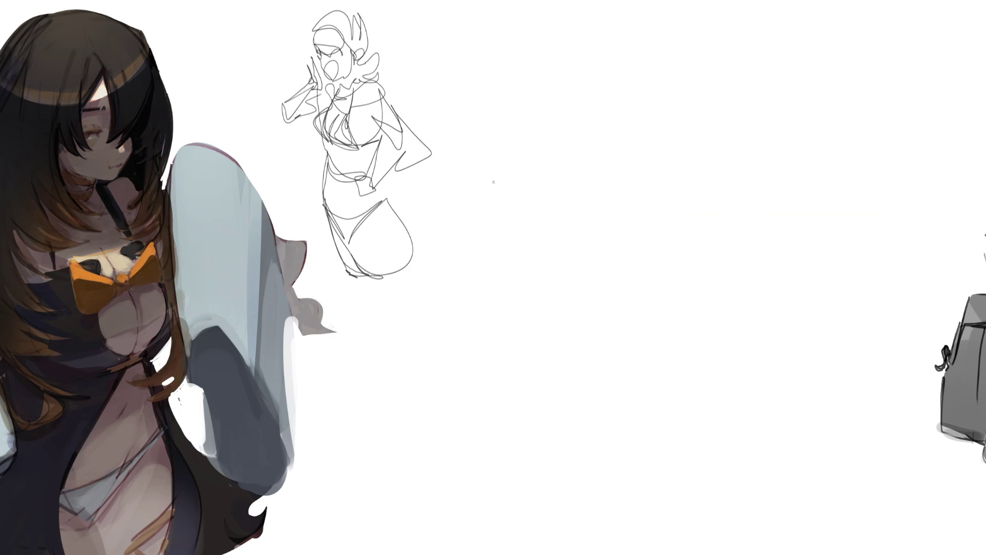
Step: Sketch a second, larger standing girl from head to long legs, then delete it
mouse_move(606, 54)
mouse_down()
mouse_move(607, 63)
mouse_move(614, 30)
mouse_move(641, 43)
mouse_move(599, 108)
mouse_move(621, 112)
mouse_move(663, 23)
mouse_move(679, 57)
mouse_move(673, 88)
mouse_move(622, 123)
mouse_move(650, 145)
mouse_move(611, 144)
mouse_move(667, 132)
mouse_move(710, 246)
mouse_move(771, 327)
mouse_up()
mouse_move(736, 333)
mouse_down()
mouse_move(645, 208)
mouse_move(595, 223)
mouse_move(647, 277)
mouse_move(625, 279)
mouse_move(683, 295)
mouse_move(621, 280)
mouse_move(740, 309)
mouse_move(641, 335)
mouse_up()
mouse_move(618, 302)
mouse_down()
mouse_move(674, 554)
mouse_move(681, 406)
mouse_up()
drag(670, 349, 703, 554)
drag(738, 344, 732, 553)
mouse_move(734, 319)
mouse_down()
mouse_move(749, 411)
mouse_move(745, 542)
mouse_up()
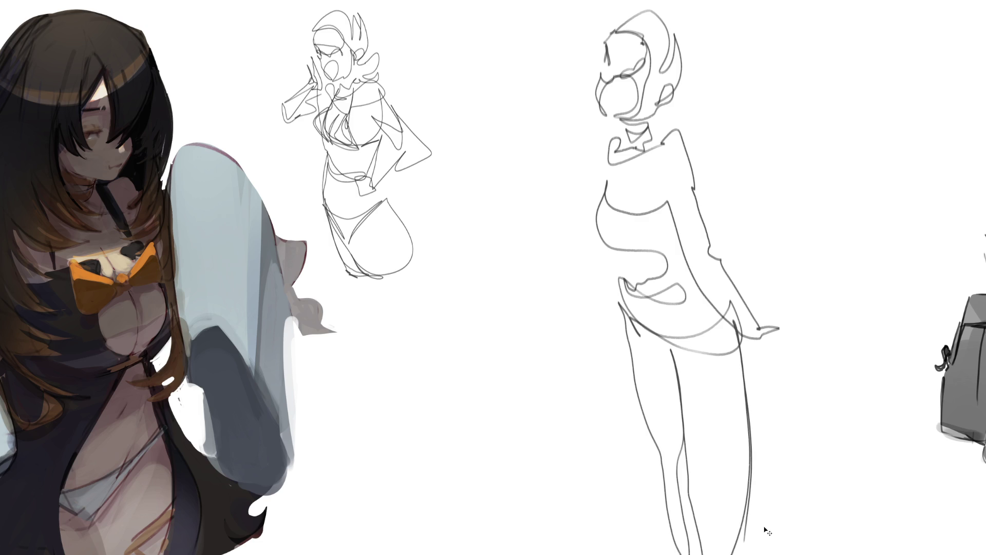
key(Delete)
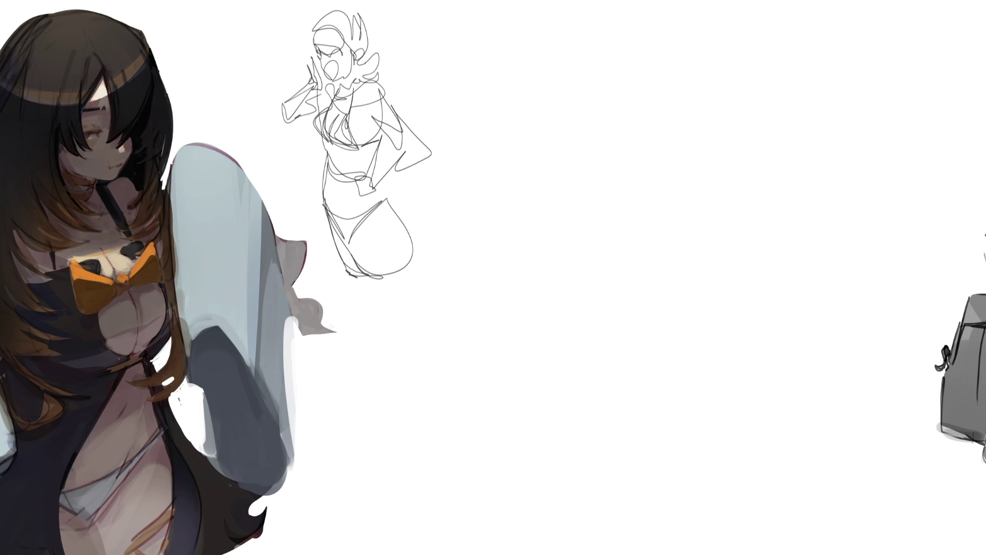
Step: Sketch a rabbit-eared figure with legs and boots, then soft-erase it to faint traces
mouse_move(614, 63)
mouse_down()
mouse_move(642, 72)
mouse_move(626, 1)
mouse_move(646, 77)
mouse_move(604, 94)
mouse_move(605, 118)
mouse_move(649, 79)
mouse_move(659, 92)
mouse_move(623, 100)
mouse_move(665, 126)
mouse_move(663, 114)
mouse_move(642, 123)
mouse_move(660, 108)
mouse_move(653, 129)
mouse_move(667, 140)
mouse_move(661, 153)
mouse_move(600, 111)
mouse_move(616, 116)
mouse_move(584, 123)
mouse_move(611, 153)
mouse_move(652, 161)
mouse_move(633, 172)
mouse_move(643, 162)
mouse_move(630, 165)
mouse_move(629, 193)
mouse_move(621, 177)
mouse_move(629, 241)
mouse_move(578, 302)
mouse_move(592, 291)
mouse_move(512, 312)
mouse_move(626, 246)
mouse_move(659, 183)
mouse_move(677, 208)
mouse_move(652, 245)
mouse_move(683, 211)
mouse_move(662, 251)
mouse_move(633, 259)
mouse_move(637, 303)
mouse_move(672, 249)
mouse_move(630, 373)
mouse_move(711, 344)
mouse_move(647, 381)
mouse_up()
mouse_move(646, 381)
mouse_down()
mouse_move(660, 395)
mouse_move(714, 396)
mouse_move(711, 336)
mouse_up()
mouse_move(712, 336)
mouse_down()
mouse_move(750, 553)
mouse_move(743, 486)
mouse_up()
drag(730, 427, 766, 553)
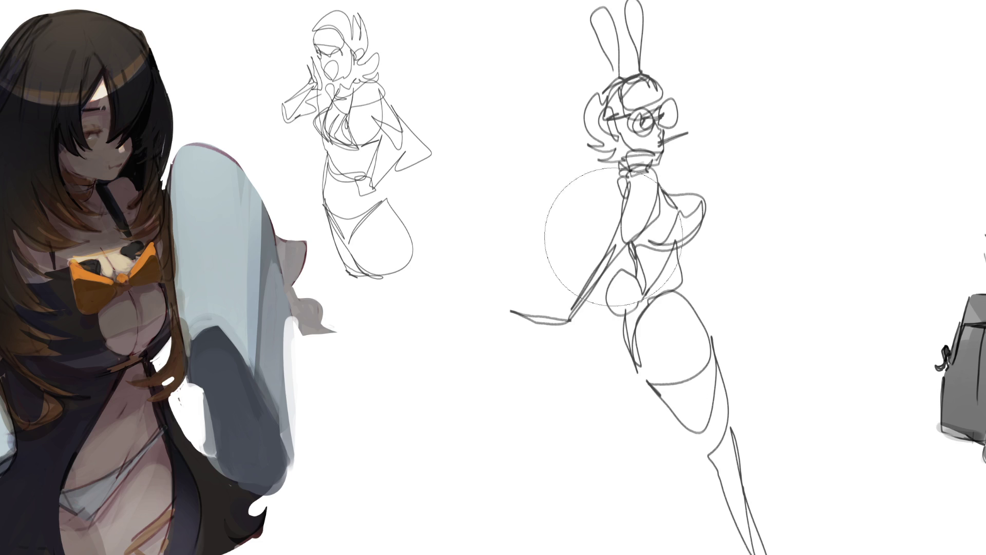
mouse_move(627, 226)
mouse_down()
mouse_move(598, 5)
mouse_move(660, 220)
mouse_move(623, 199)
mouse_move(616, 143)
mouse_move(636, 44)
mouse_move(750, 552)
mouse_up()
mouse_move(603, 42)
mouse_down()
mouse_move(658, 4)
mouse_move(697, 409)
mouse_move(745, 534)
mouse_move(642, 269)
mouse_move(616, 231)
mouse_up()
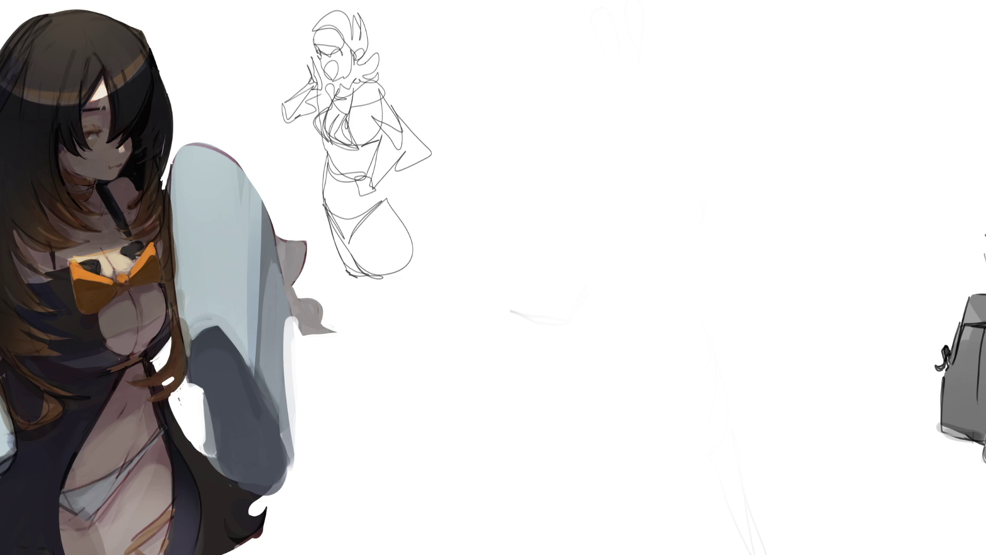
Step: Sketch a standing girl with spiky hair, hand on hip and long legs down the middle
mouse_move(607, 38)
mouse_down()
mouse_move(641, 36)
mouse_move(619, 89)
mouse_move(642, 50)
mouse_move(651, 76)
mouse_move(664, 55)
mouse_move(624, 10)
mouse_move(610, 45)
mouse_move(652, 15)
mouse_move(665, 42)
mouse_move(684, 38)
mouse_move(660, 77)
mouse_move(618, 76)
mouse_move(645, 94)
mouse_move(653, 76)
mouse_move(632, 109)
mouse_move(601, 114)
mouse_move(666, 97)
mouse_move(620, 122)
mouse_move(604, 154)
mouse_move(618, 144)
mouse_move(627, 159)
mouse_move(654, 162)
mouse_move(652, 105)
mouse_move(674, 153)
mouse_move(721, 151)
mouse_up()
mouse_move(668, 105)
mouse_down()
mouse_move(734, 150)
mouse_move(677, 188)
mouse_move(677, 207)
mouse_move(616, 226)
mouse_move(691, 205)
mouse_move(653, 280)
mouse_move(711, 227)
mouse_move(616, 252)
mouse_move(678, 539)
mouse_move(697, 529)
mouse_move(668, 376)
mouse_move(665, 287)
mouse_move(722, 532)
mouse_move(734, 527)
mouse_move(689, 544)
mouse_move(751, 528)
mouse_move(727, 410)
mouse_move(729, 259)
mouse_up()
mouse_move(713, 218)
mouse_down()
mouse_move(747, 542)
mouse_move(688, 539)
mouse_move(618, 302)
mouse_move(619, 220)
mouse_move(584, 190)
mouse_move(610, 190)
mouse_move(579, 153)
mouse_move(611, 187)
mouse_up()
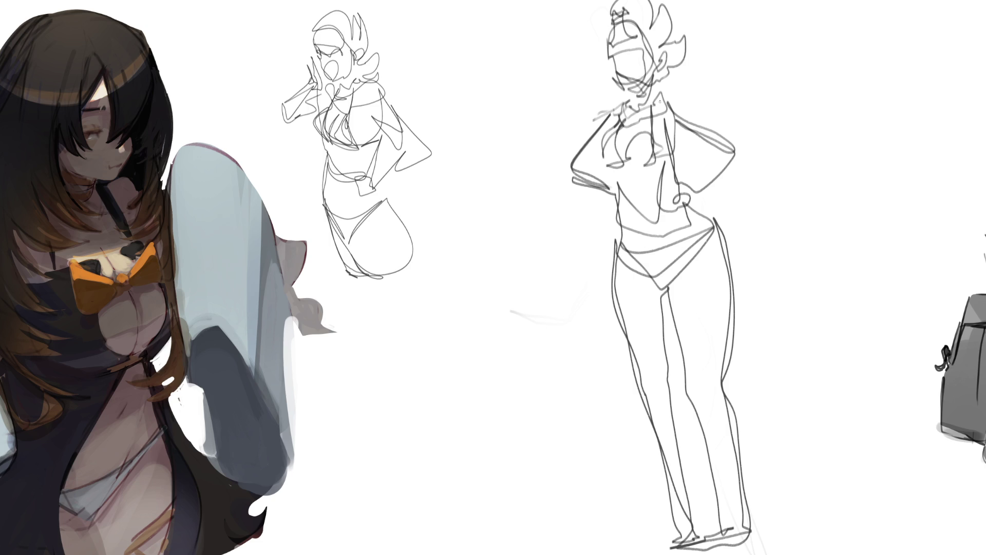
key(ctrl+t)
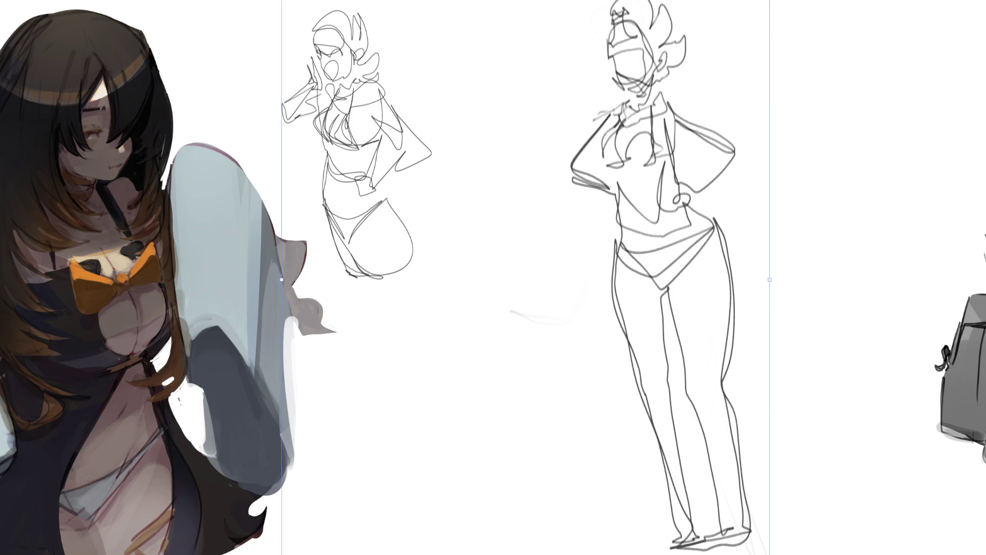
Step: Rotate the sketch layer slightly clockwise and enlarge it, commit, then undo the change
drag(781, 5, 794, 26)
key(Return)
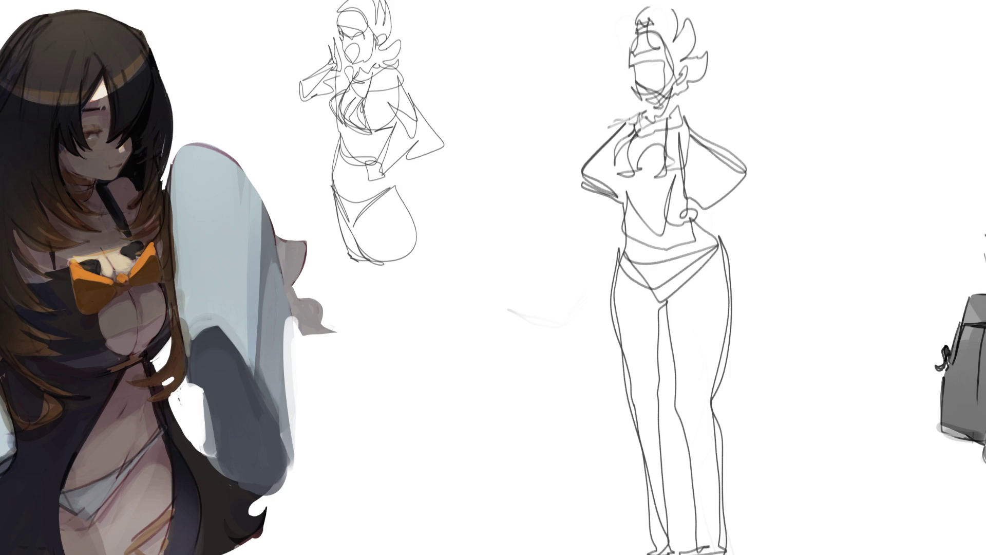
key(ctrl+z)
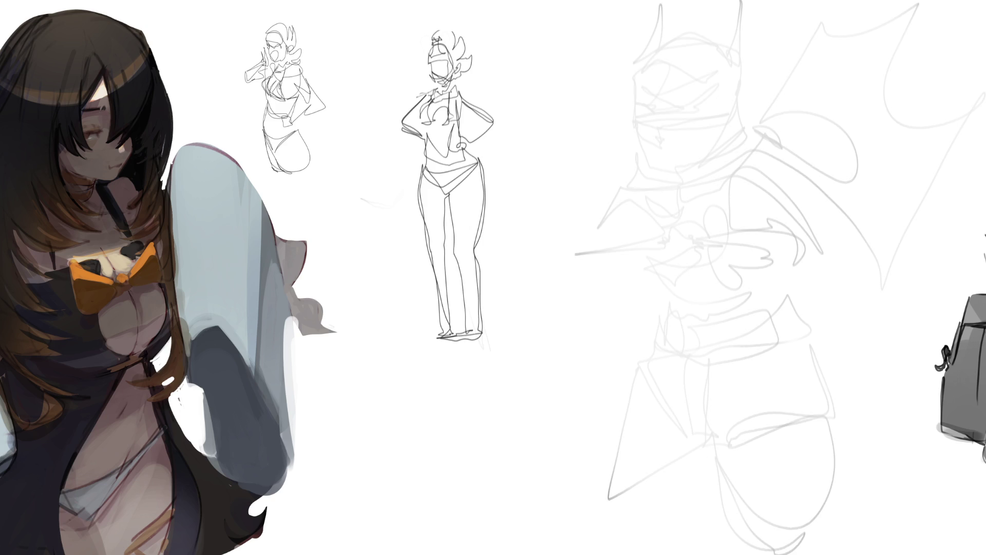
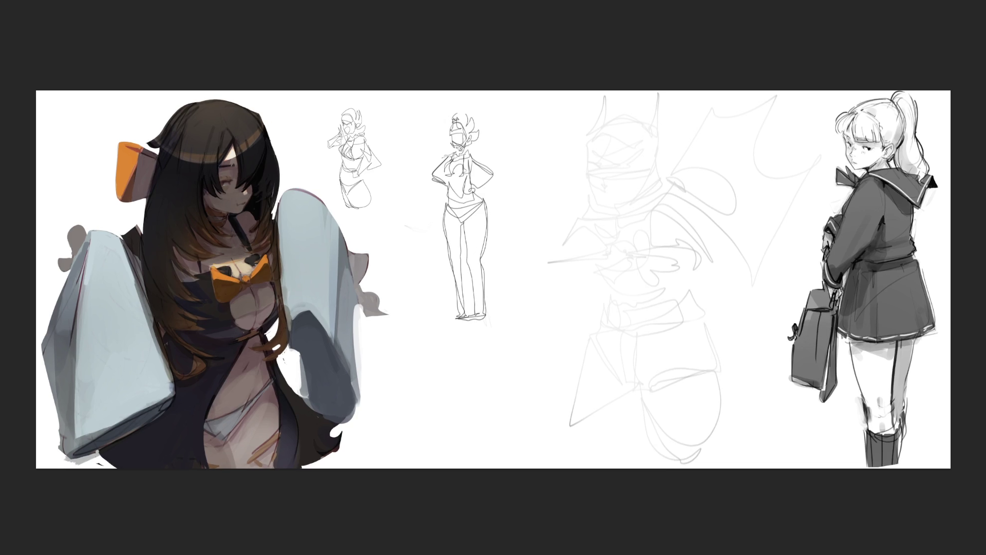
Step: Ink the Batman face's eye line, the grinning mouth line and the jaw outline with right cheek
mouse_move(587, 161)
mouse_down()
mouse_move(593, 171)
mouse_move(622, 163)
mouse_move(589, 180)
mouse_move(642, 167)
mouse_up()
mouse_move(593, 189)
mouse_down()
mouse_move(600, 197)
mouse_move(635, 188)
mouse_move(598, 206)
mouse_move(623, 214)
mouse_move(645, 189)
mouse_up()
mouse_move(581, 136)
mouse_down()
mouse_move(652, 130)
mouse_move(660, 179)
mouse_up()
Step: Ink the pointed cowl ears, the head's sides, the neck and both collar lines
drag(590, 97, 591, 126)
drag(646, 95, 651, 125)
mouse_move(653, 98)
mouse_down()
mouse_move(666, 201)
mouse_move(597, 237)
mouse_up()
drag(599, 226, 621, 238)
mouse_move(588, 202)
mouse_down()
mouse_move(571, 211)
mouse_move(602, 236)
mouse_up()
drag(674, 183, 606, 236)
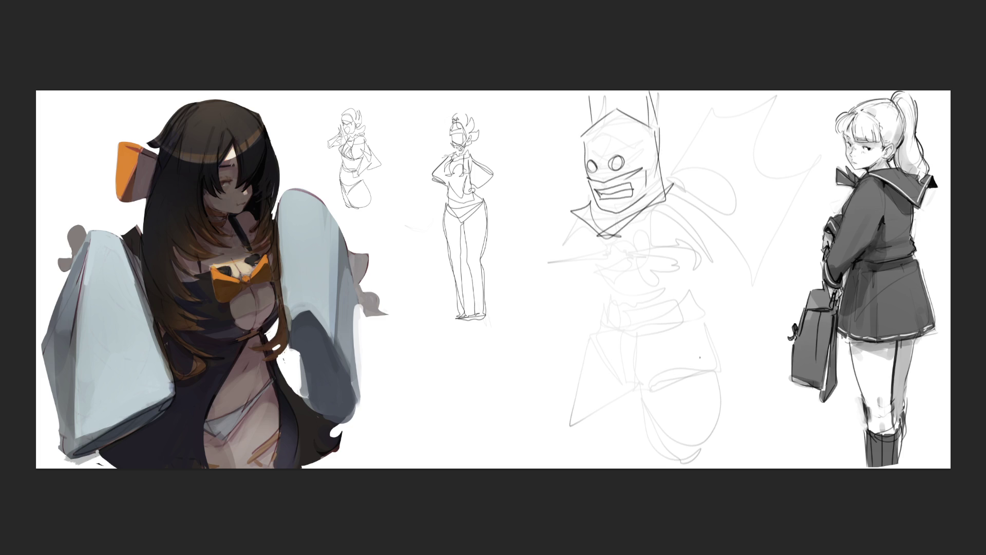